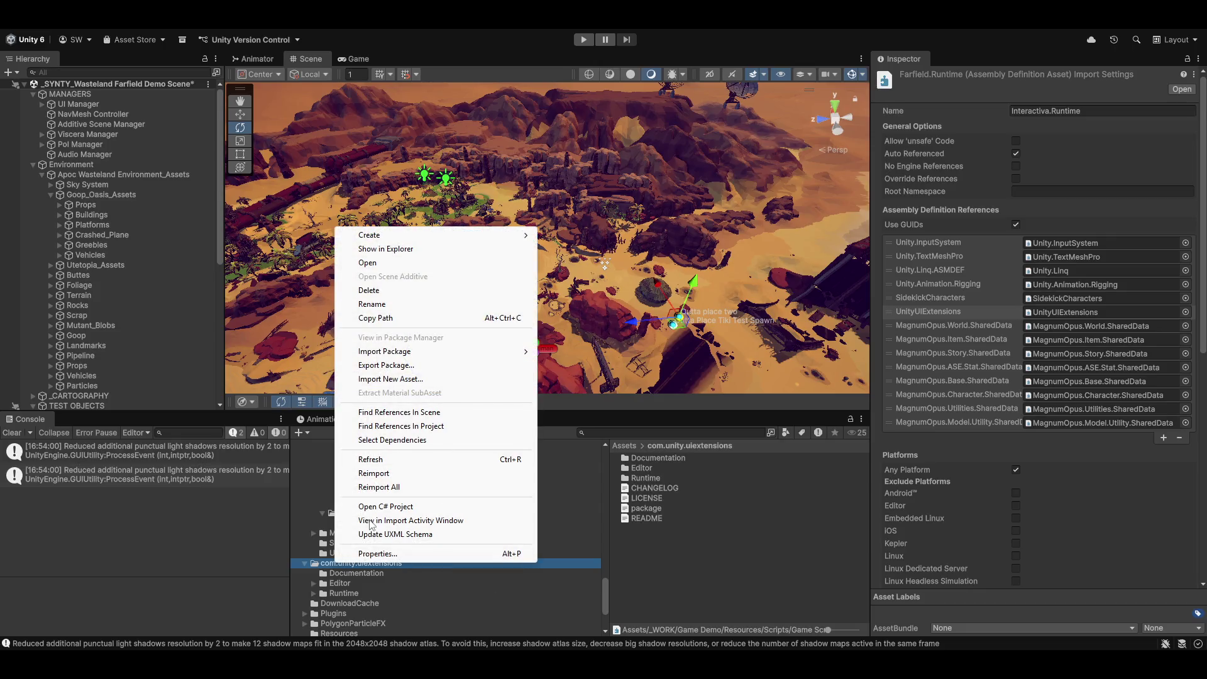
Cancel the UI extensions package export and clear the Console messages, including a new error
left_click(420, 365)
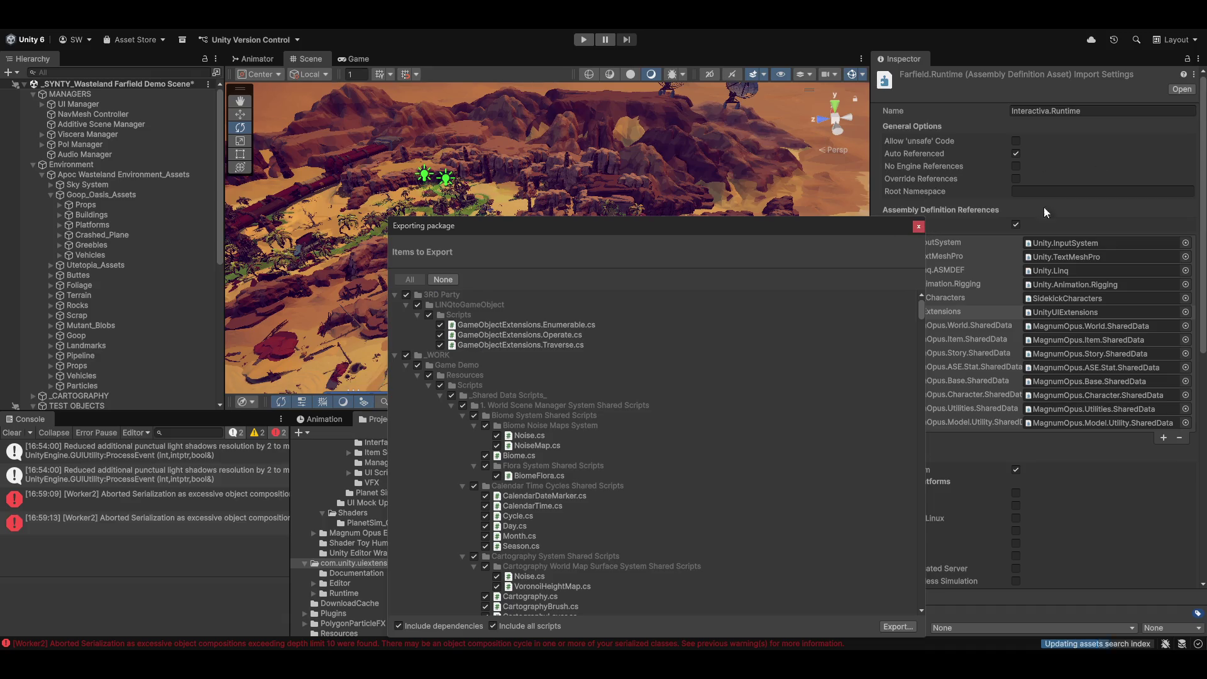
left_click(919, 226)
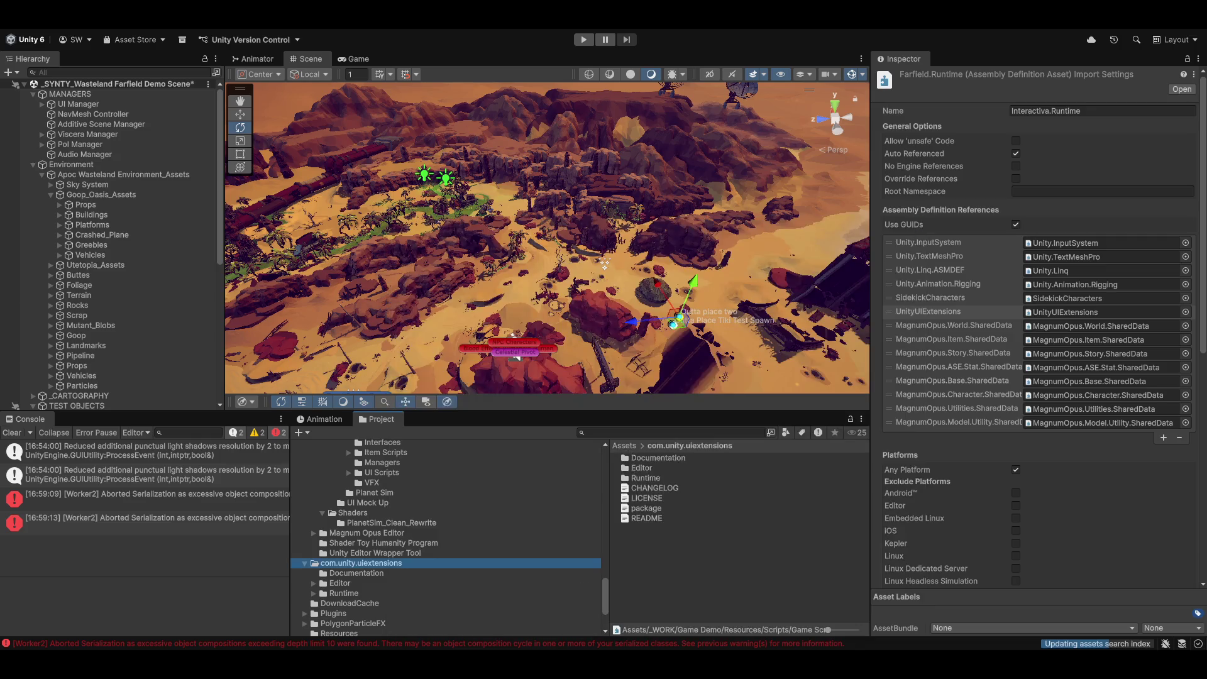
left_click(12, 433)
left_click(692, 430)
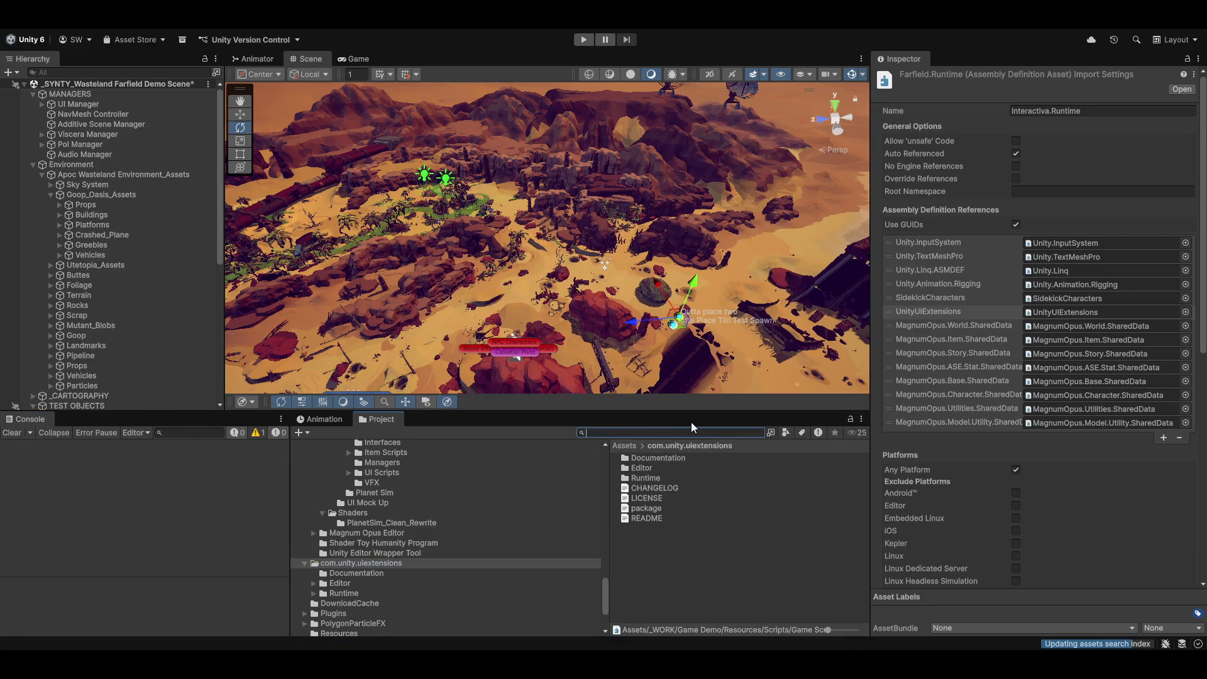
scroll(416, 492, "up", 3)
scroll(416, 491, "up", 10)
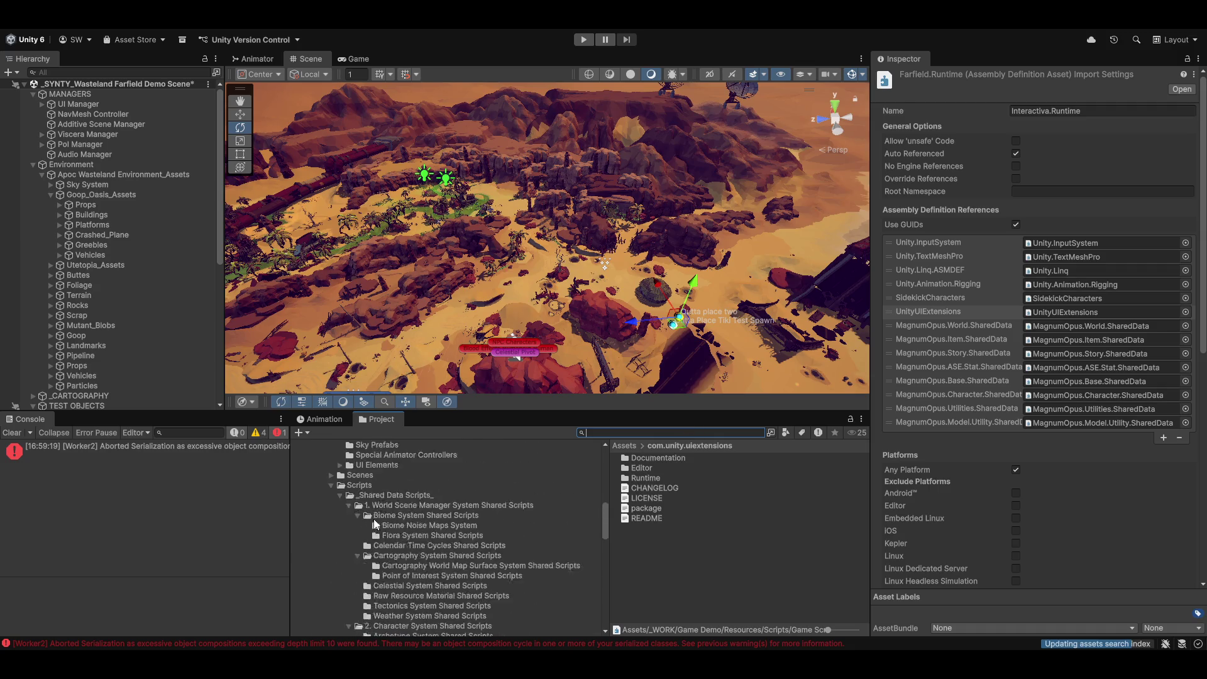
left_click(11, 432)
Open the 1. World Scene Manager System Shared Scripts folder and select the MagnumOpus.World.SharedData assembly definition
left_click(691, 432)
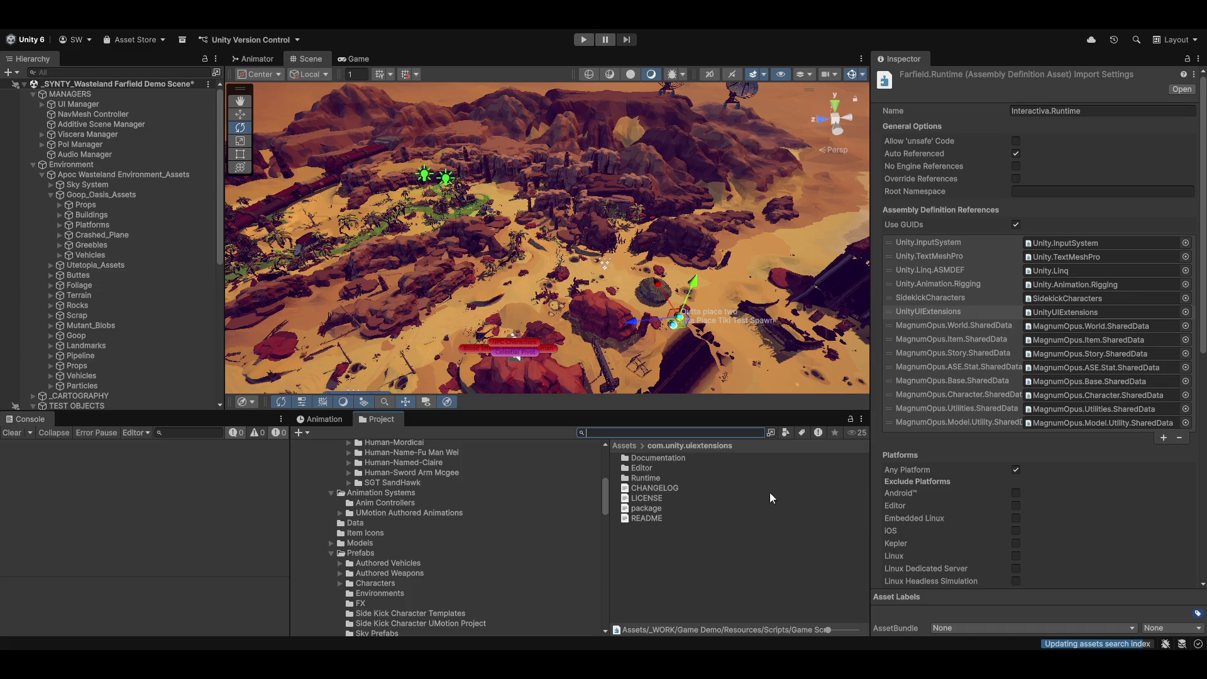
scroll(377, 528, "up", 10)
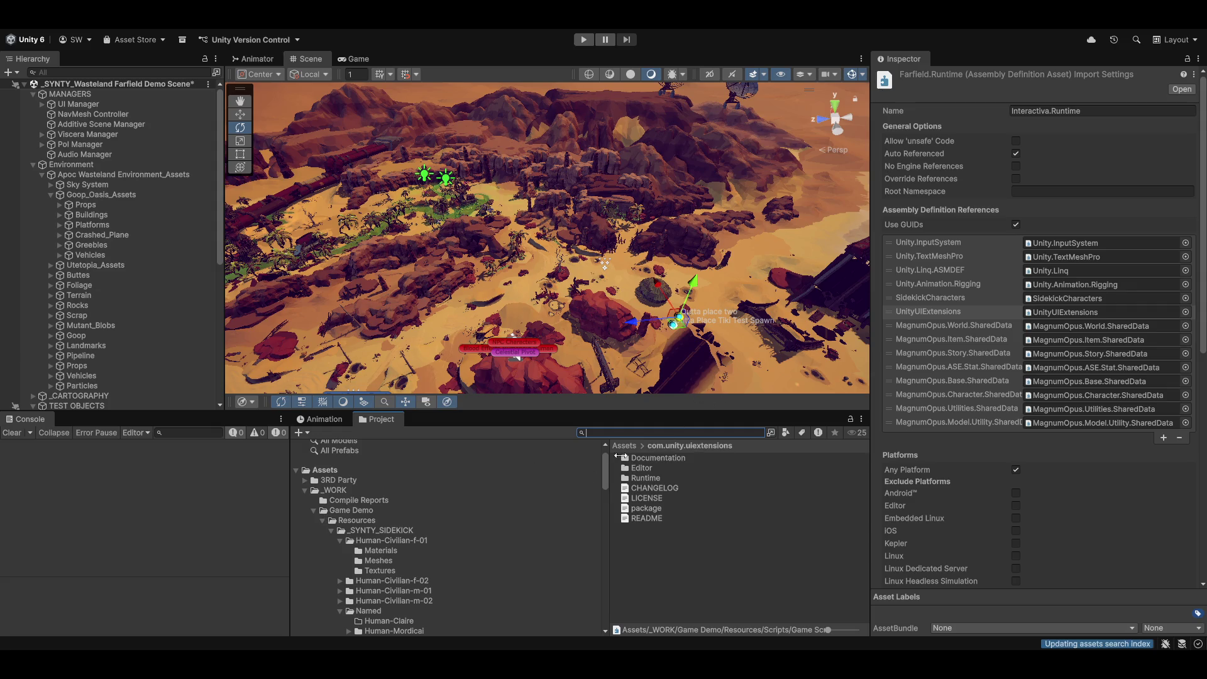
scroll(327, 520, "down", 12)
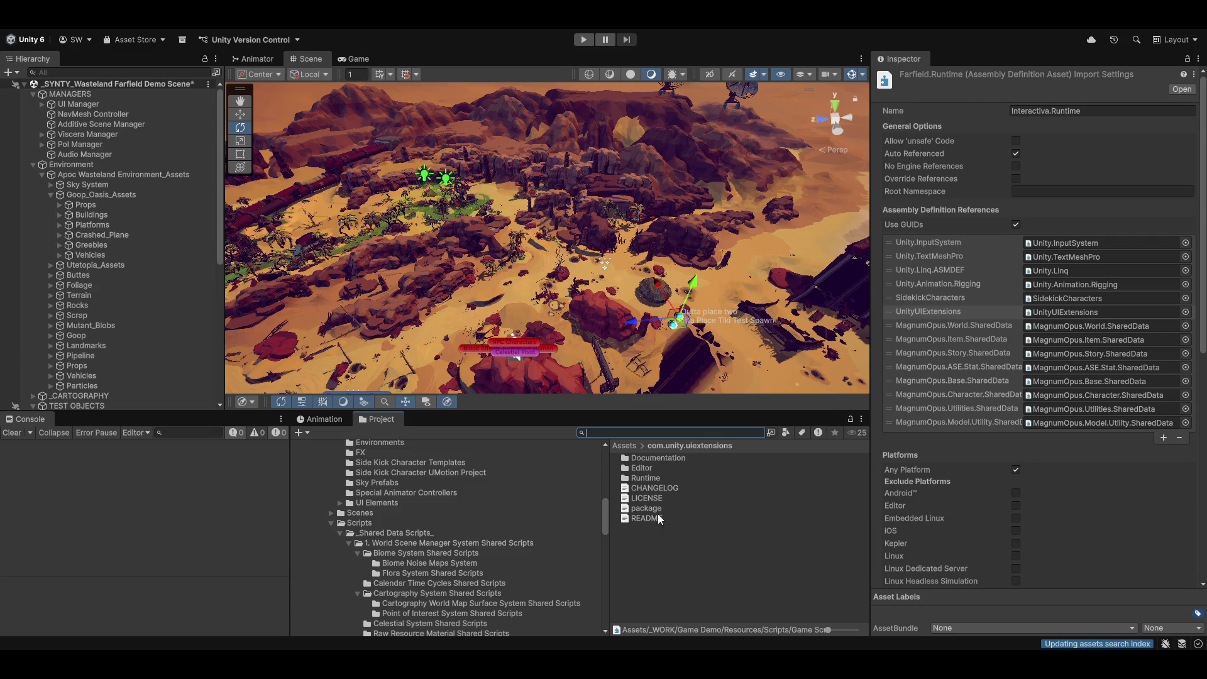
left_click(419, 543)
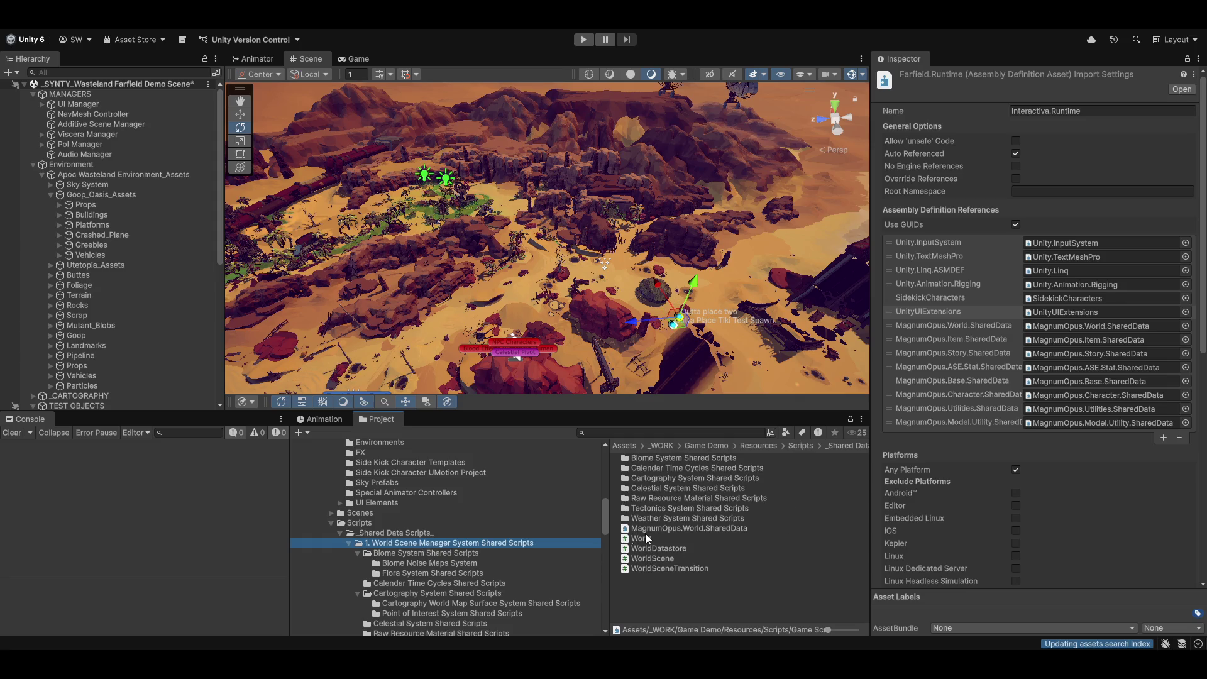
left_click(669, 531)
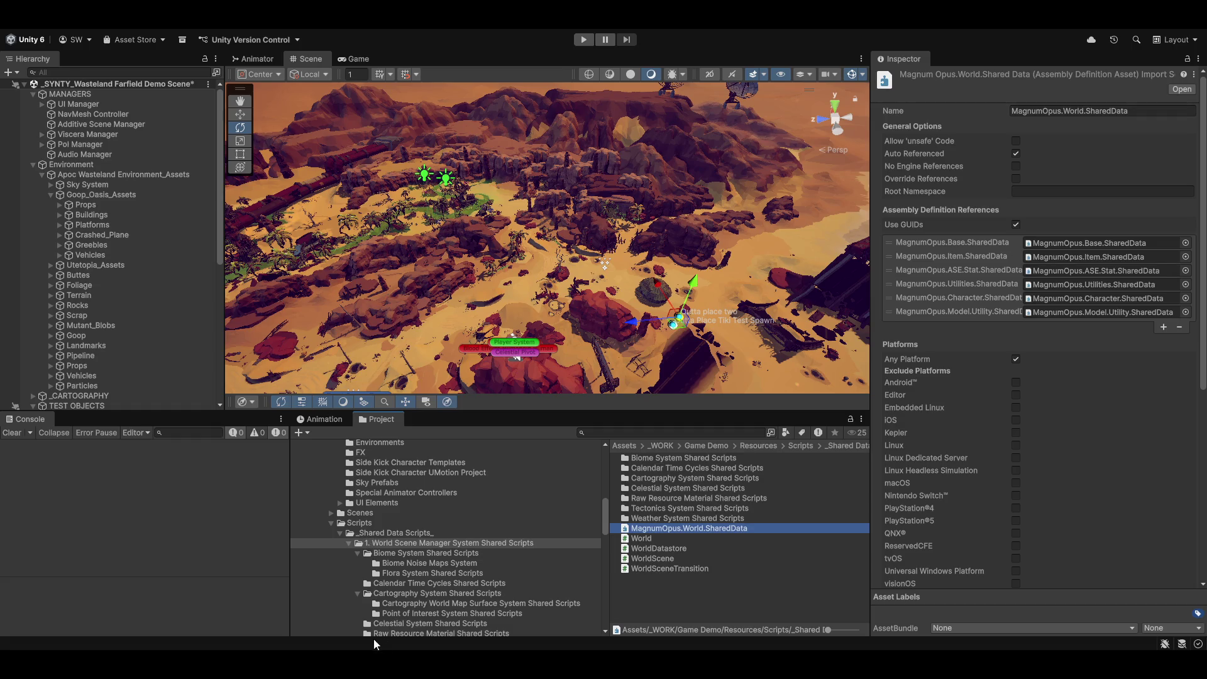
List the Scripts folder, then show _Shared Data Scripts_ with its seven shared-script subfolders
scroll(398, 585, "down", 3)
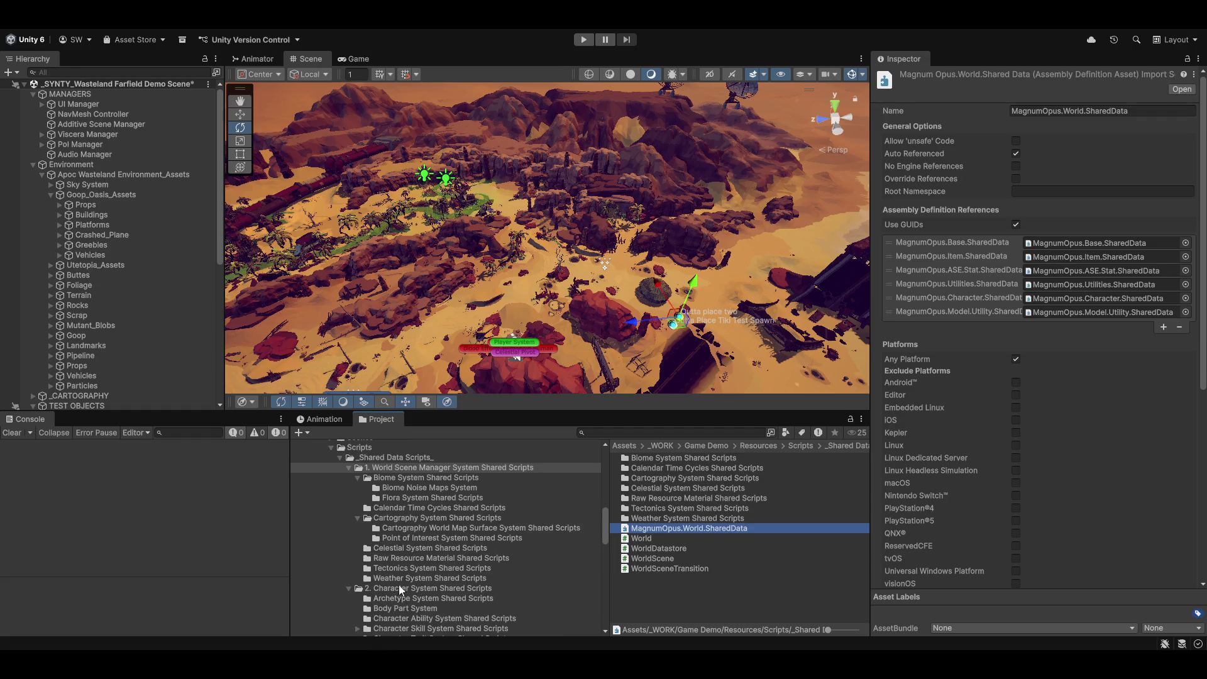
left_click(355, 447)
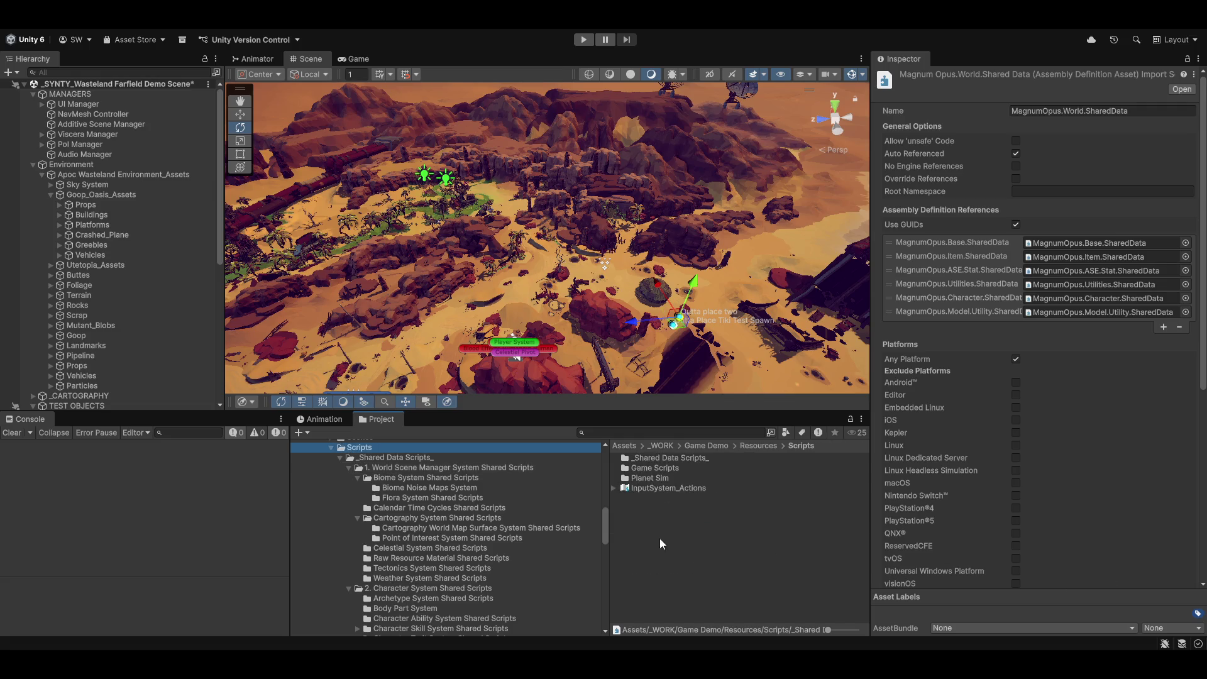
scroll(510, 578, "up", 5)
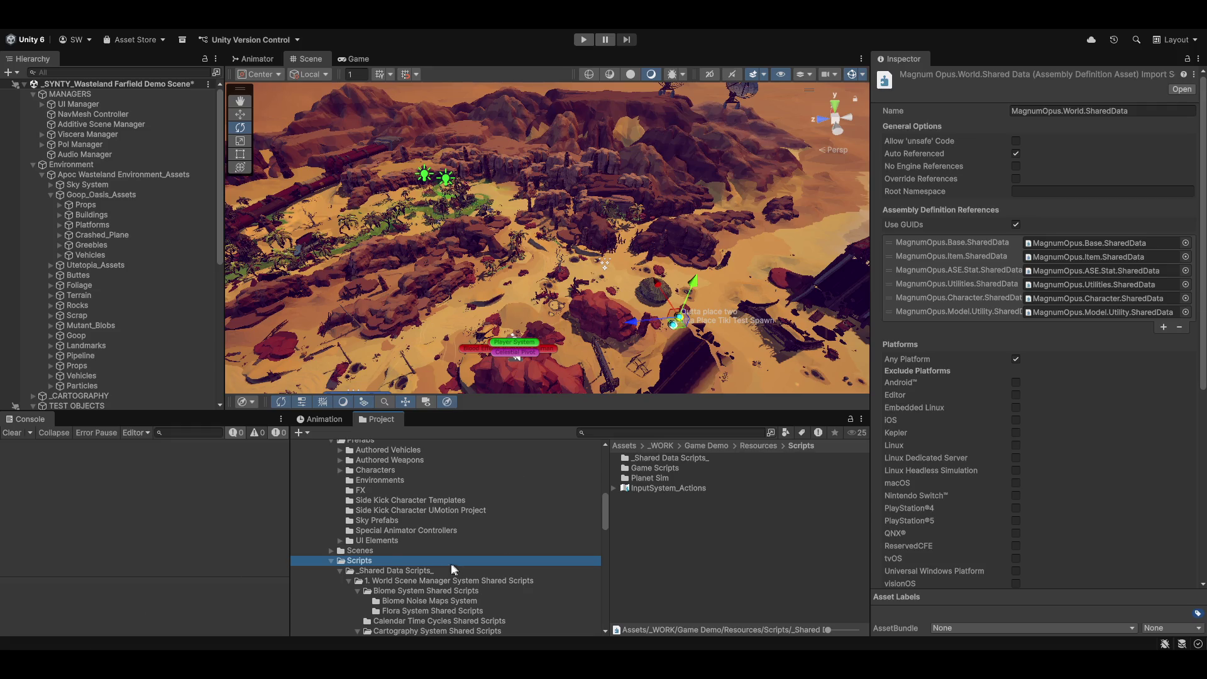
left_click(397, 572)
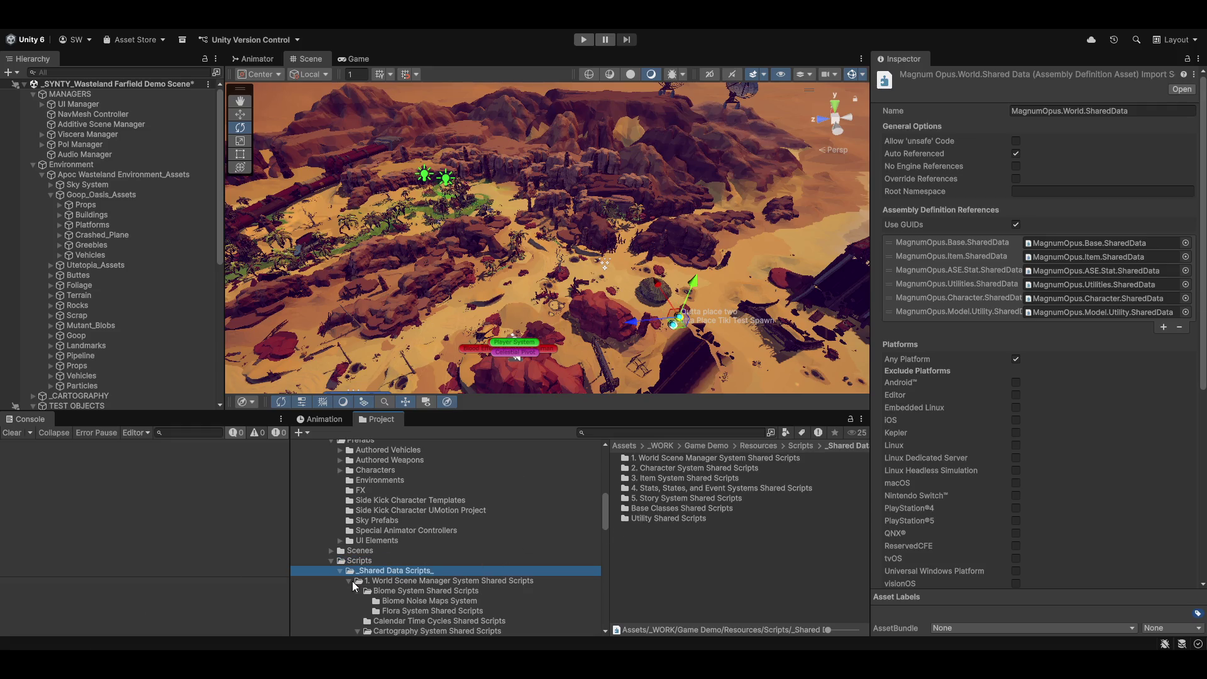
Return to the Scripts folder listing and collapse the World Scene Manager and Character System shared-script folders
scroll(352, 553, "down", 3)
left_click(373, 483)
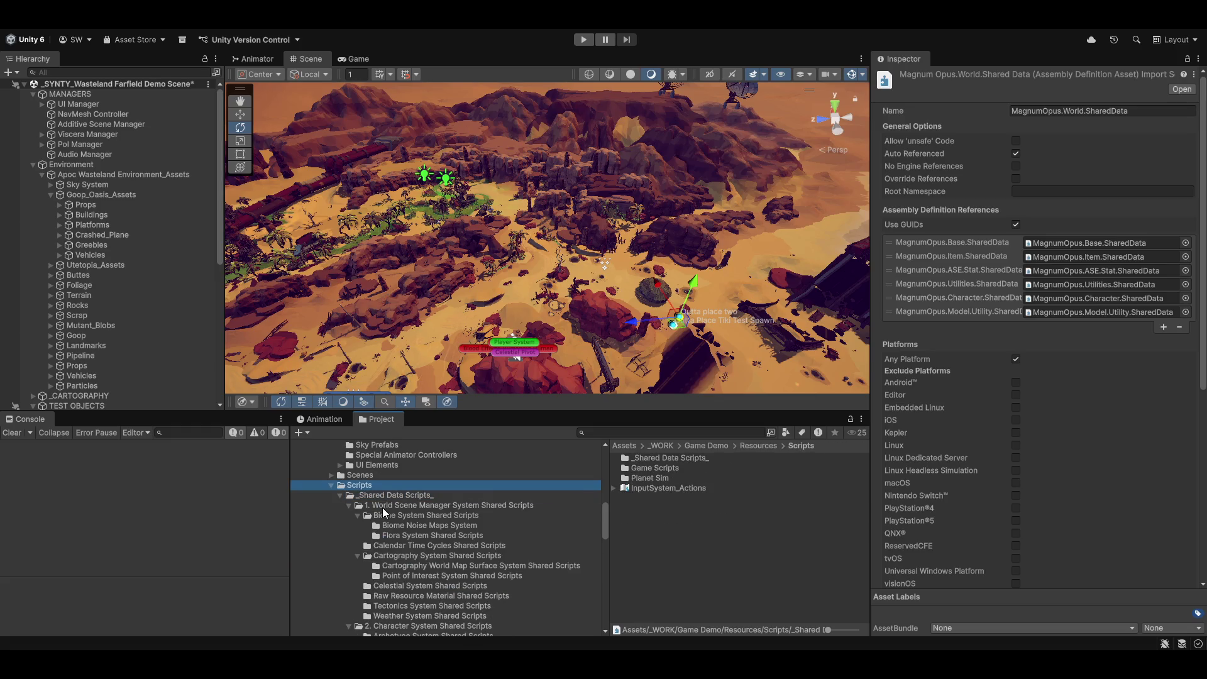
left_click(345, 504)
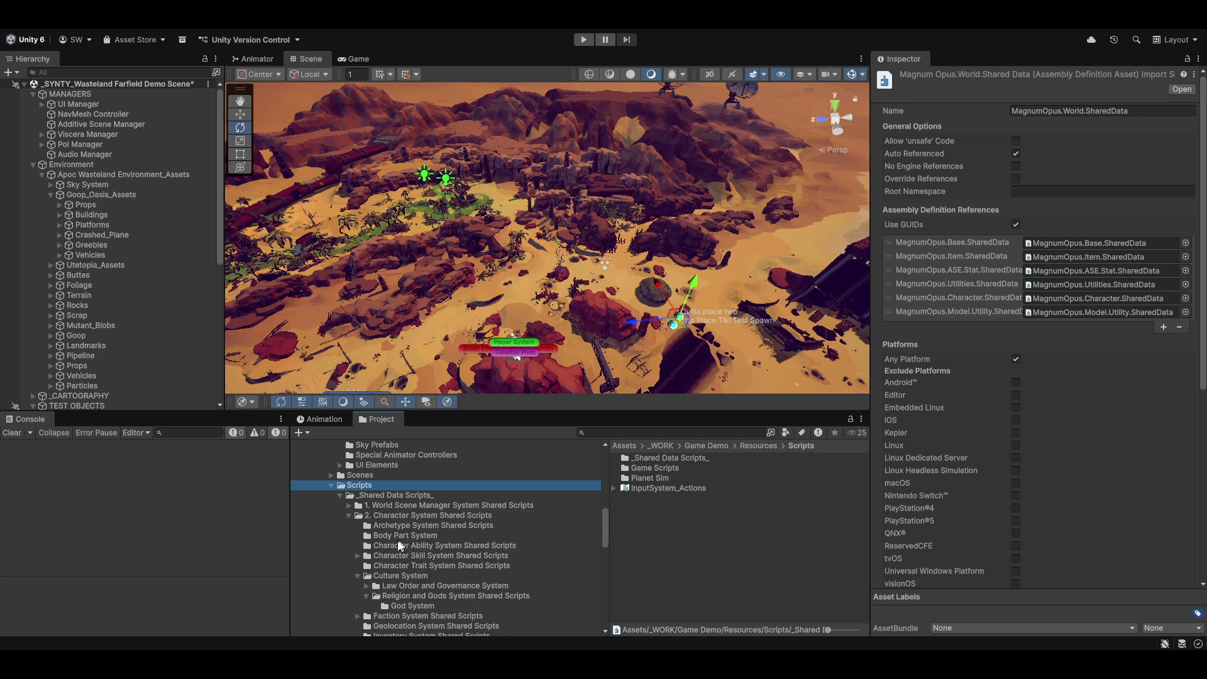
left_click(349, 516)
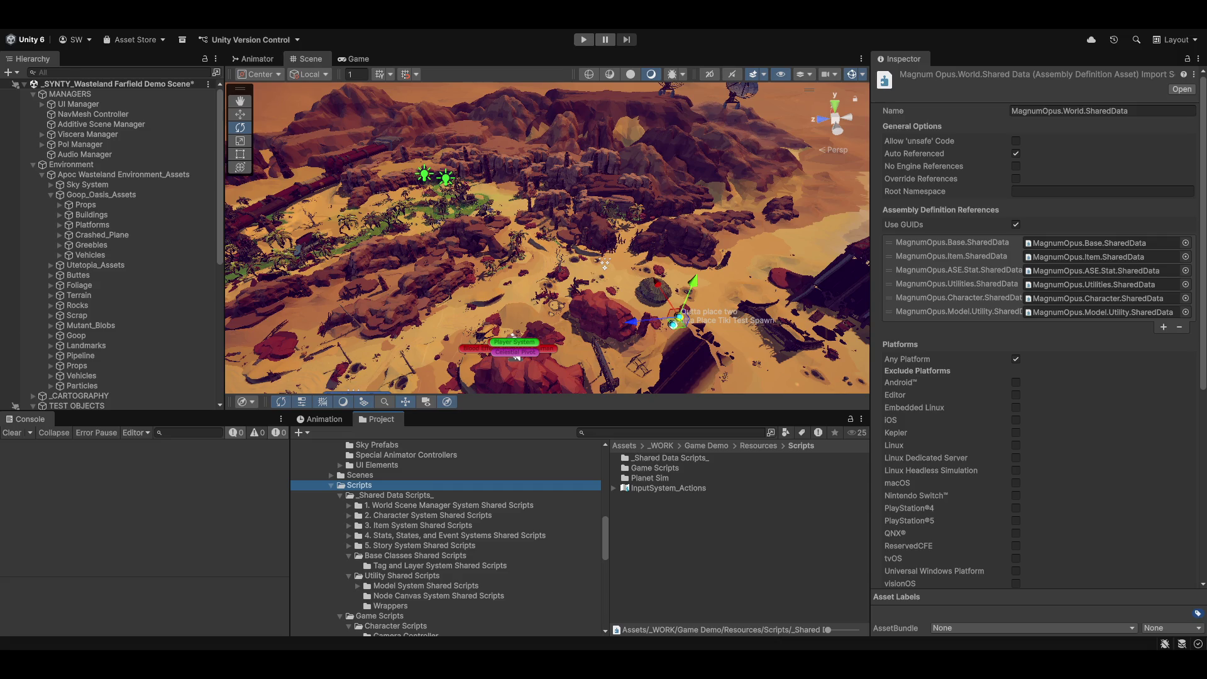
Browse from Magnum Opus Editor down to the com.unity.uiextensions folder, viewing its Runtime subfolder on the way
scroll(478, 553, "down", 10)
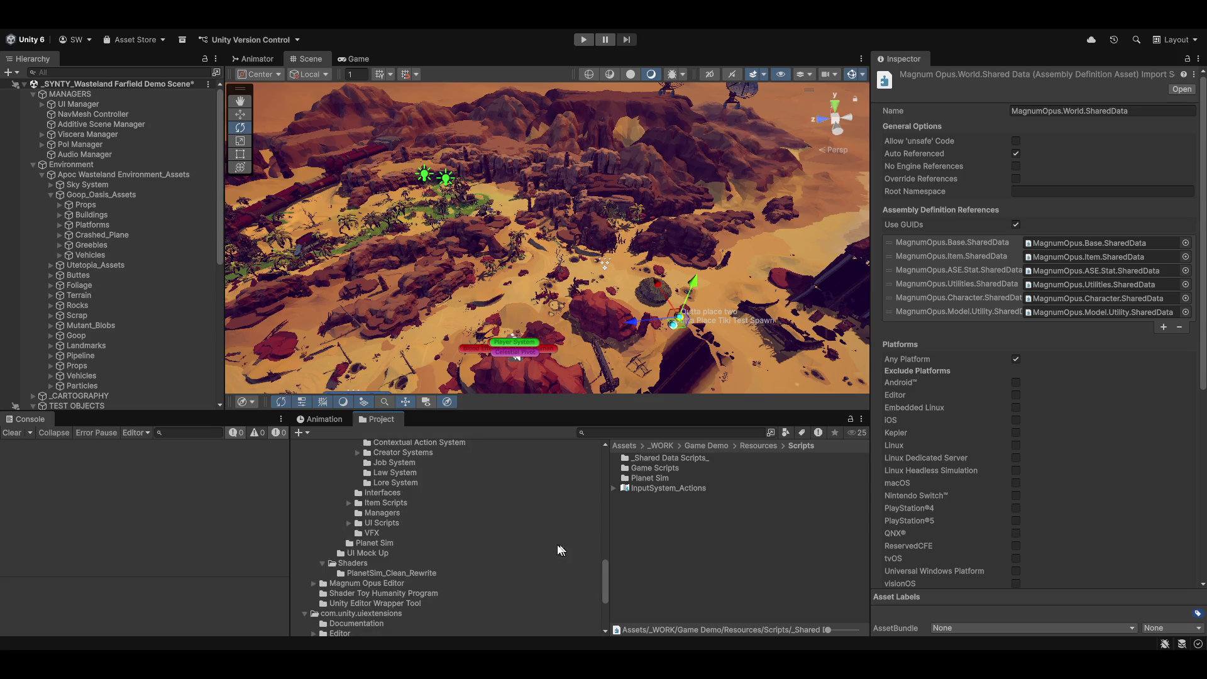
left_click(380, 583)
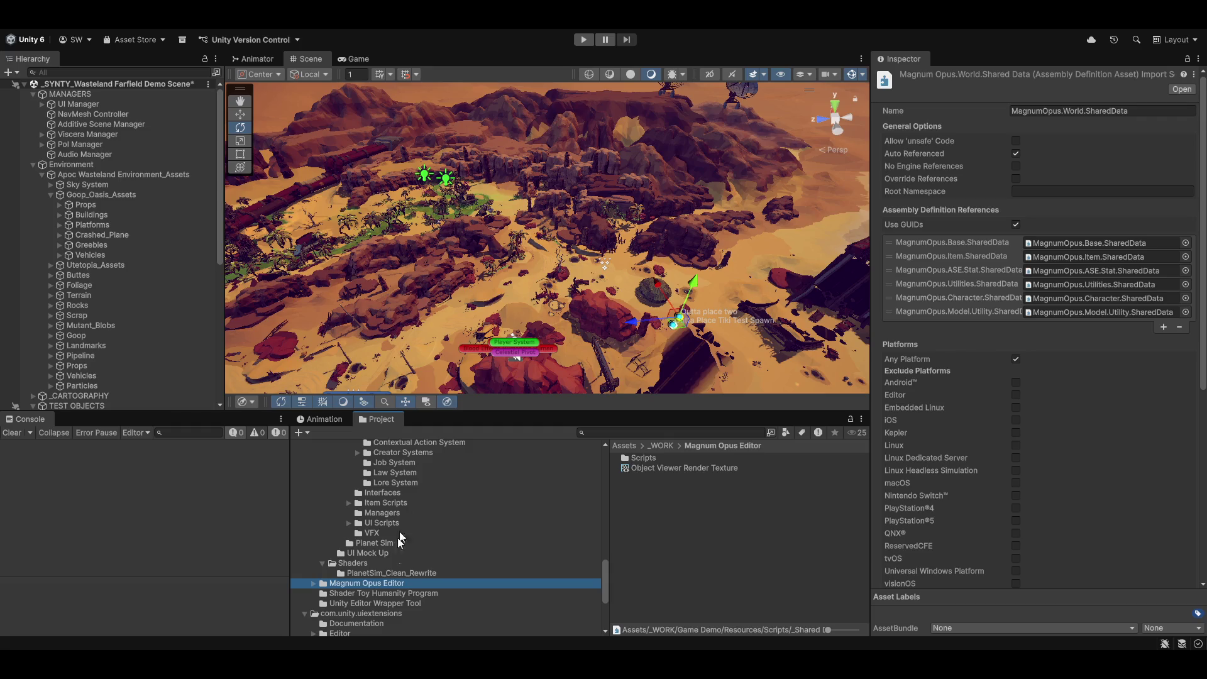
scroll(483, 591, "down", 5)
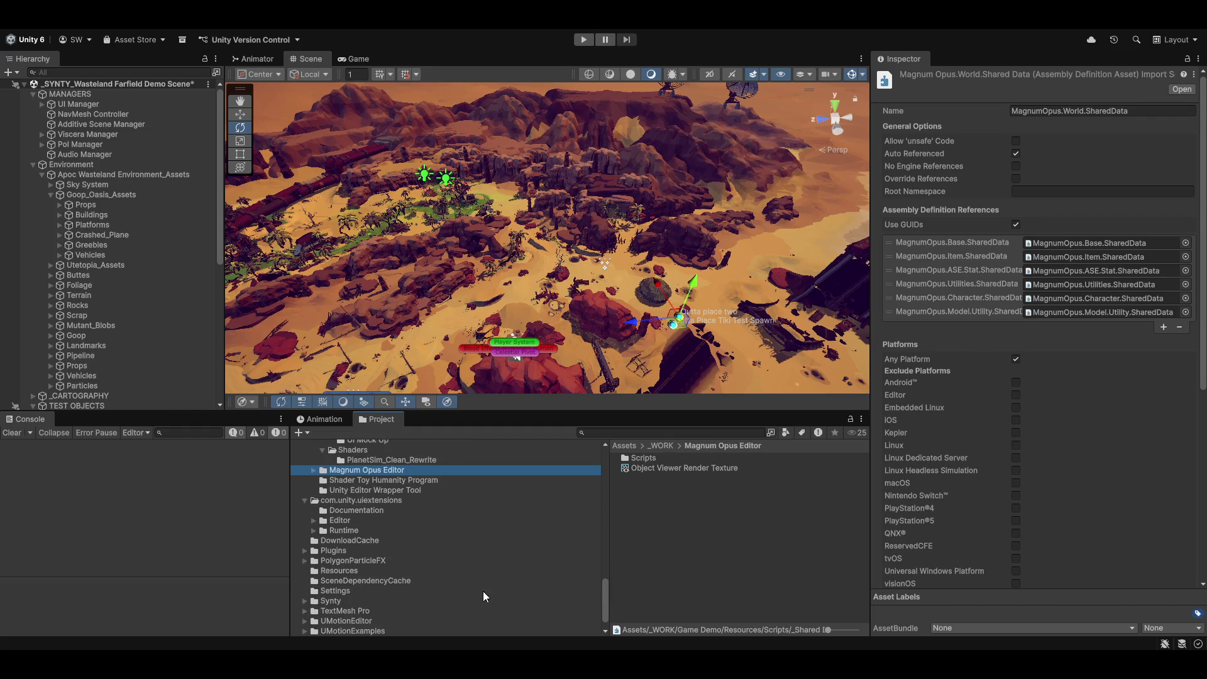
scroll(443, 576, "down", 1)
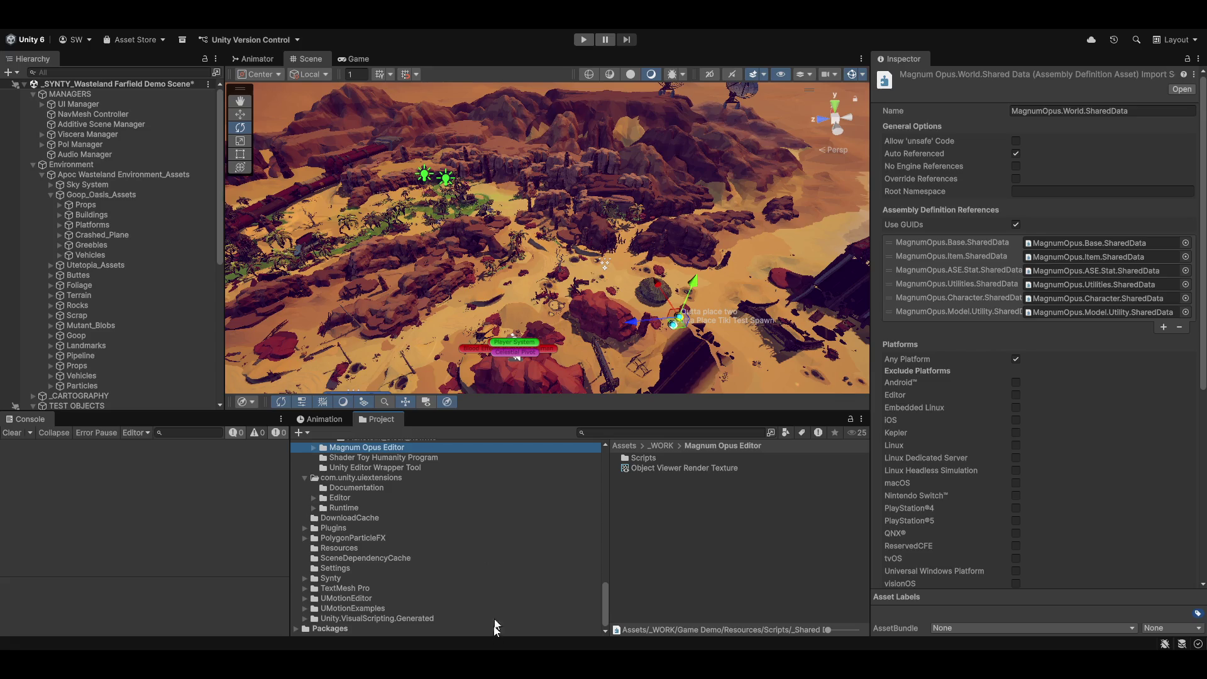
left_click_drag(416, 579, 416, 579)
left_click(352, 507)
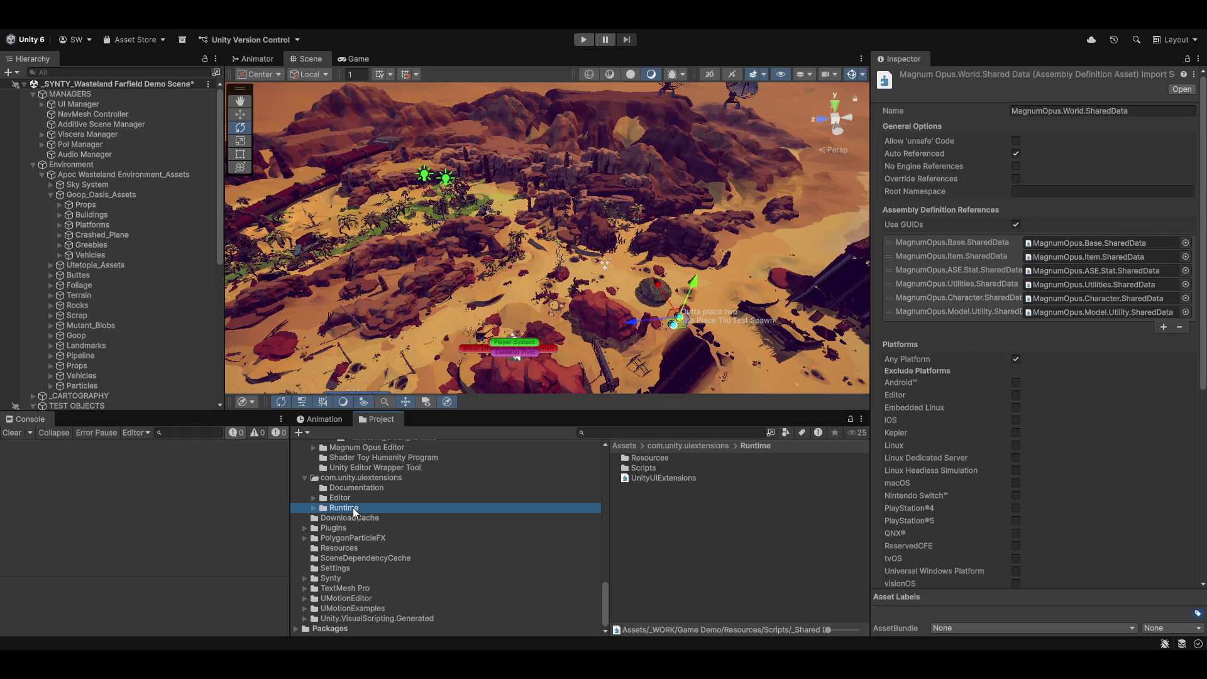
key("Down")
key("Down")
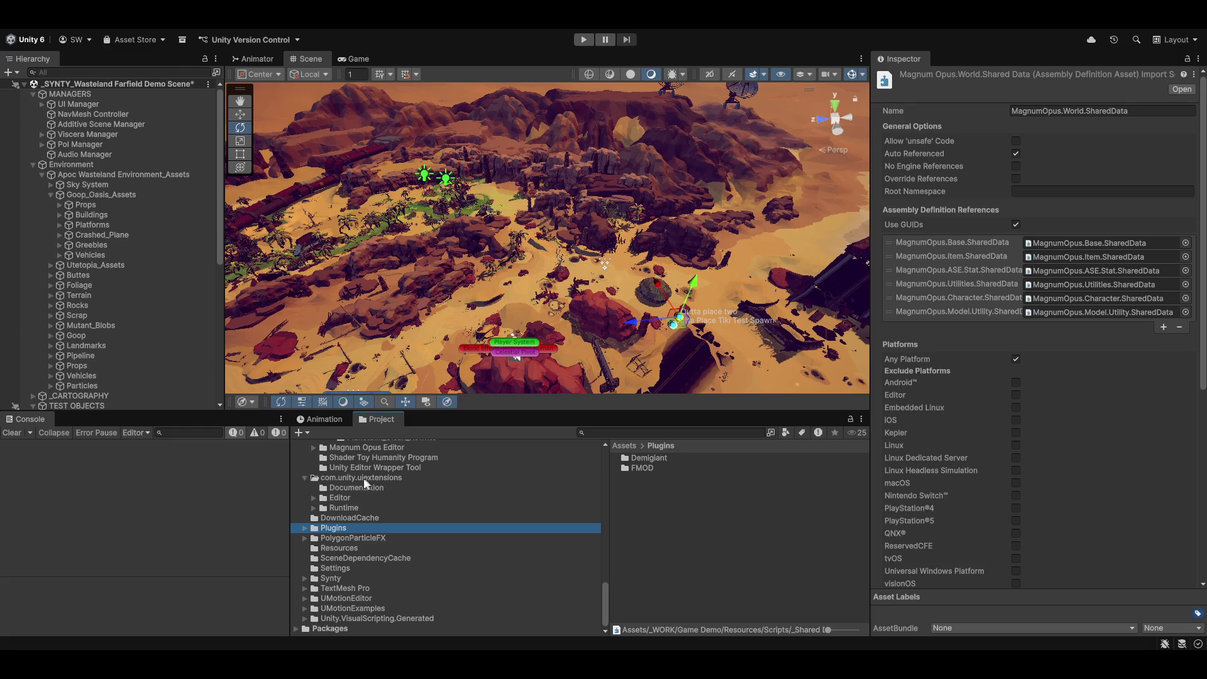
left_click(349, 477)
right_click(350, 477)
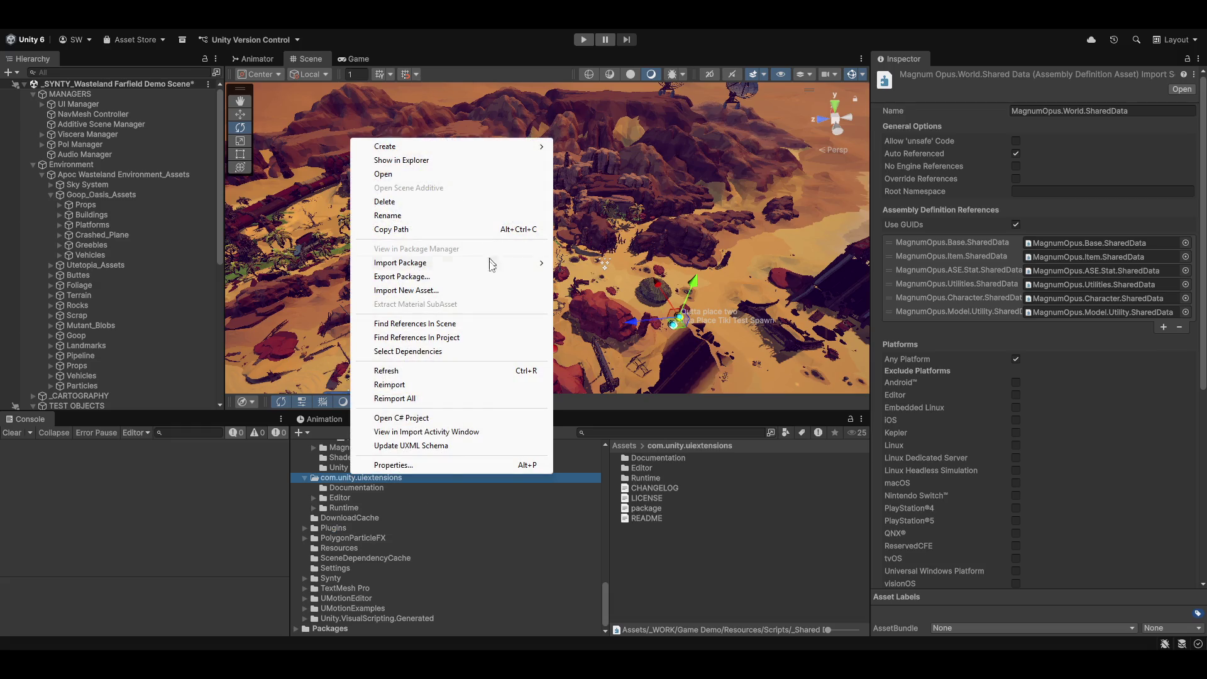
mouse_move(457, 264)
left_click(417, 281)
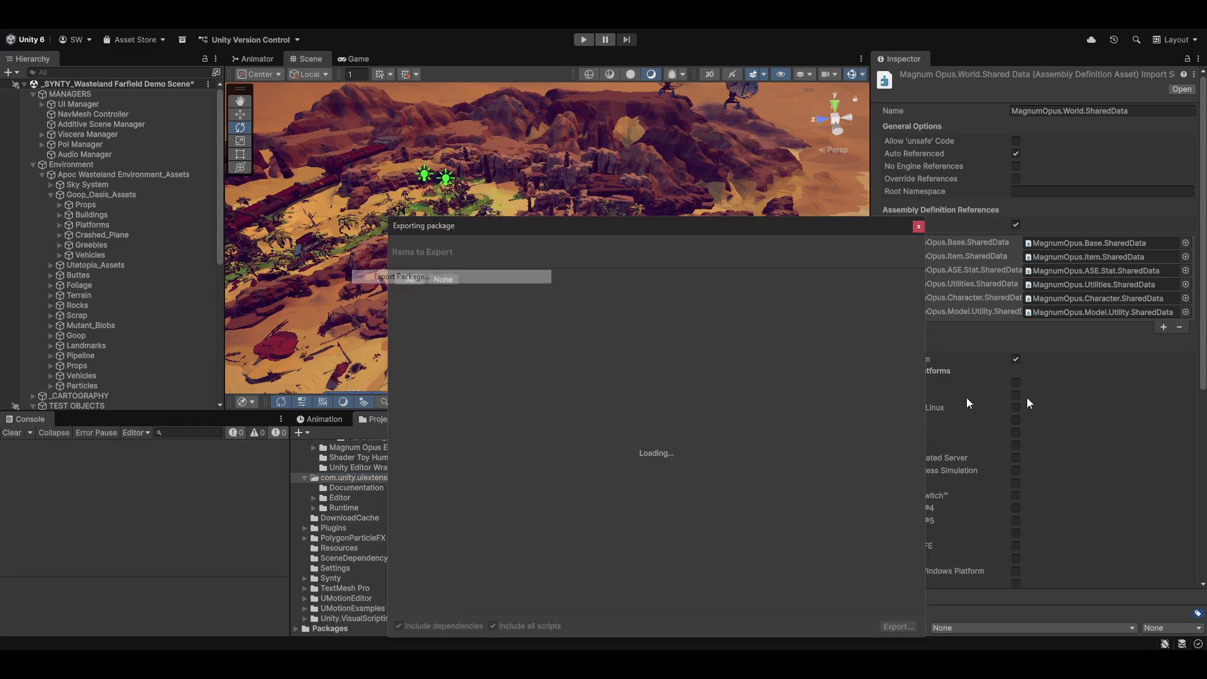
left_click(443, 280)
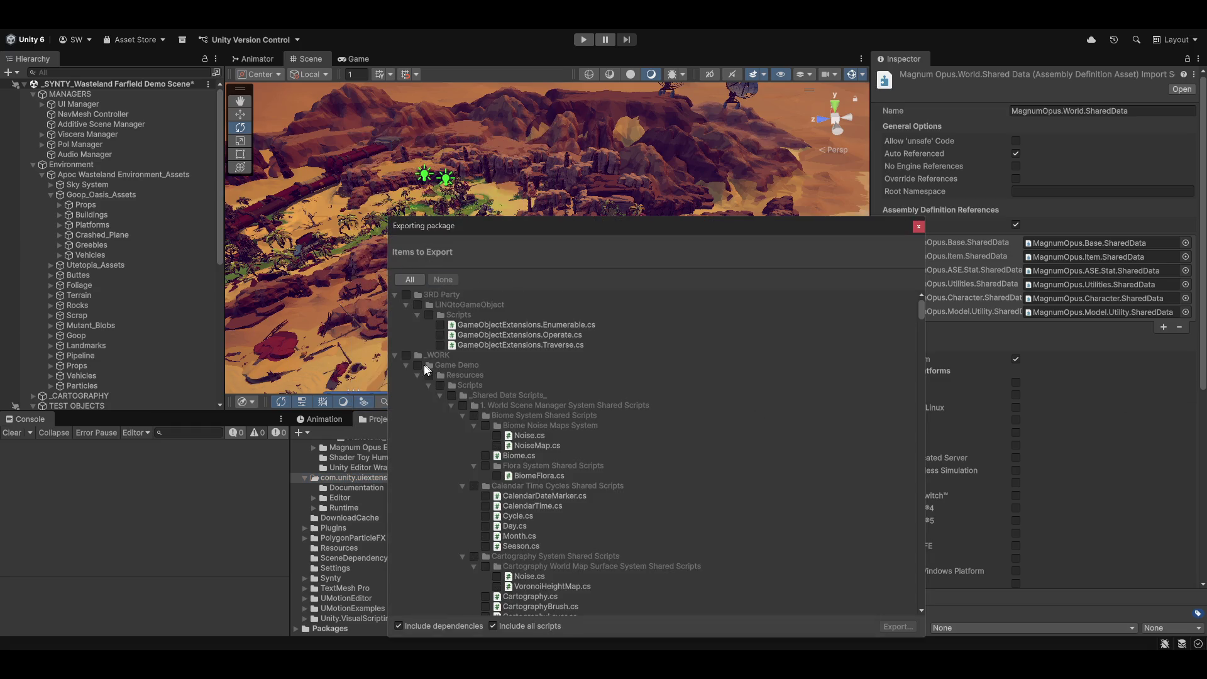
left_click(396, 356)
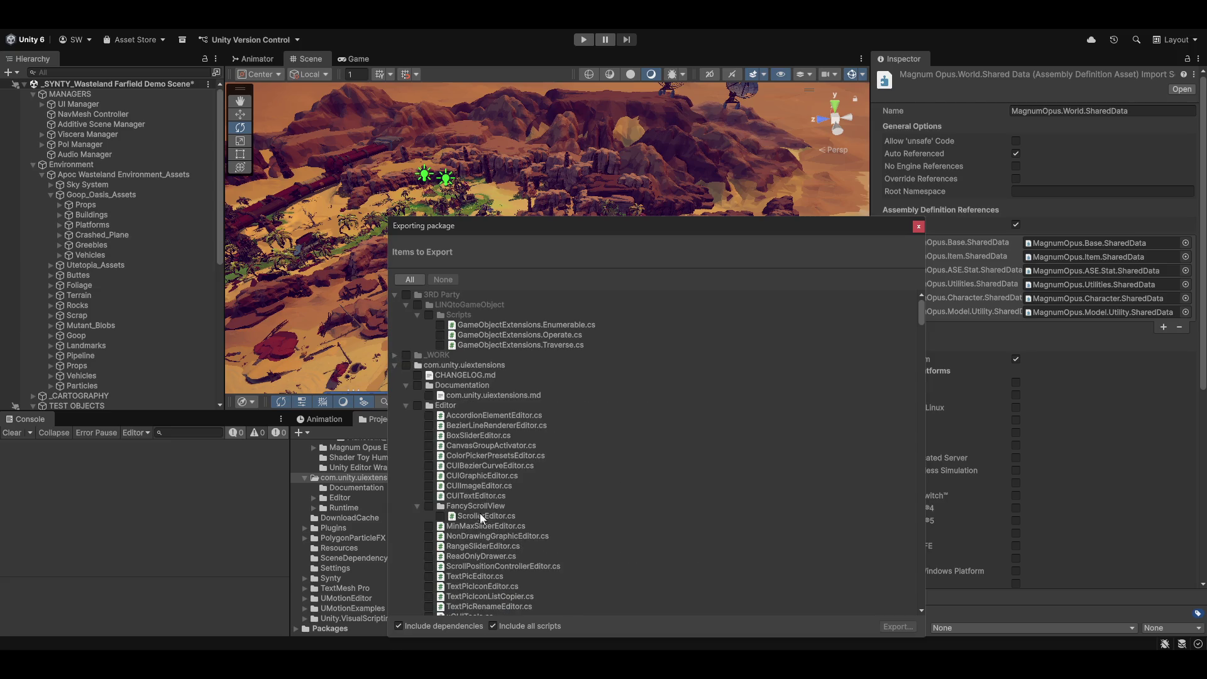
left_click(406, 366)
key("Left")
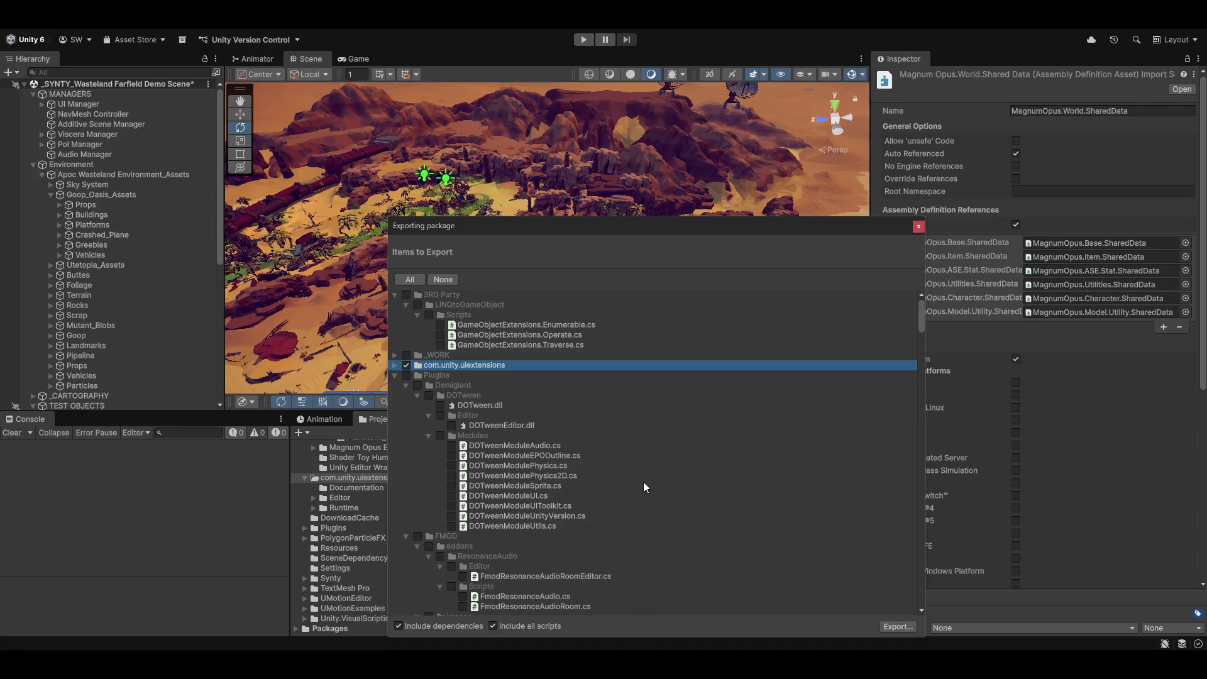
scroll(644, 485, "down", 6)
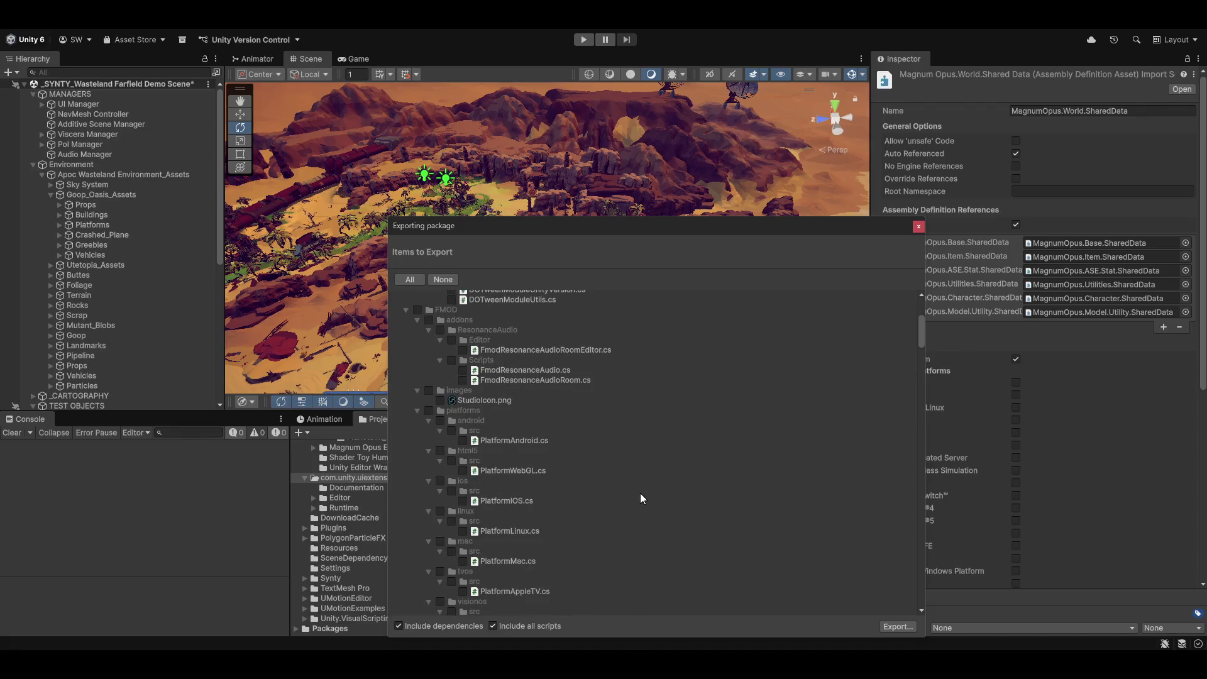
scroll(647, 497, "down", 10)
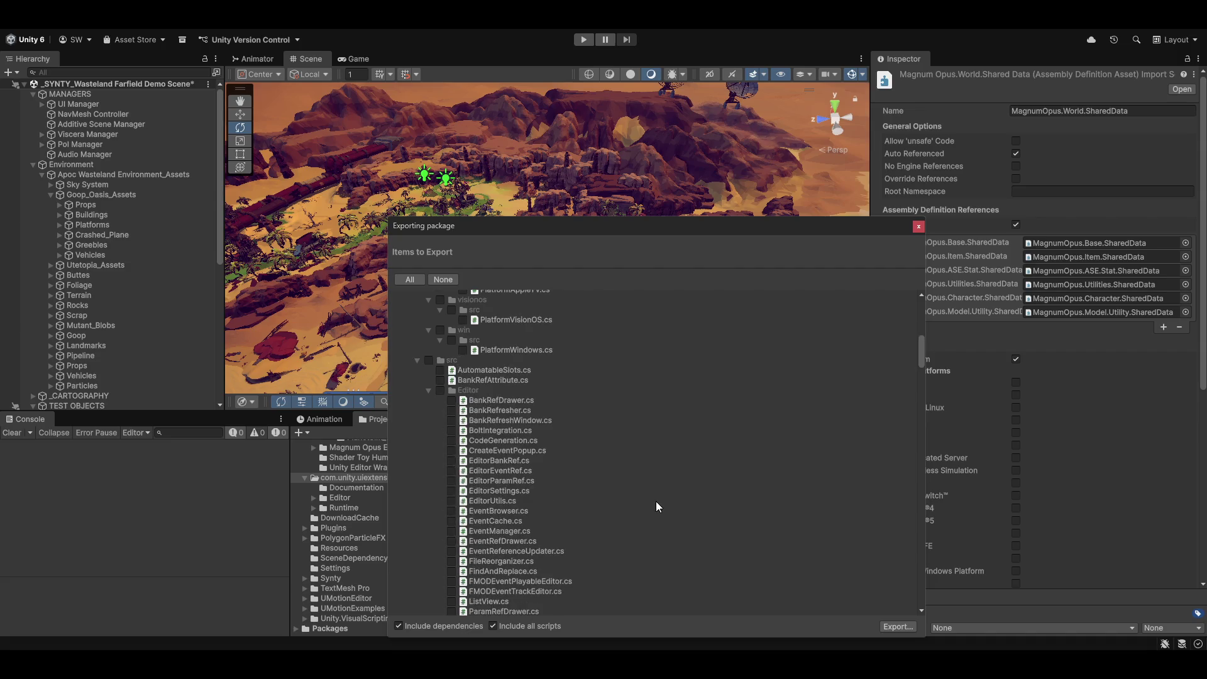
scroll(661, 501, "up", 2)
left_click_drag(922, 350, 931, 608)
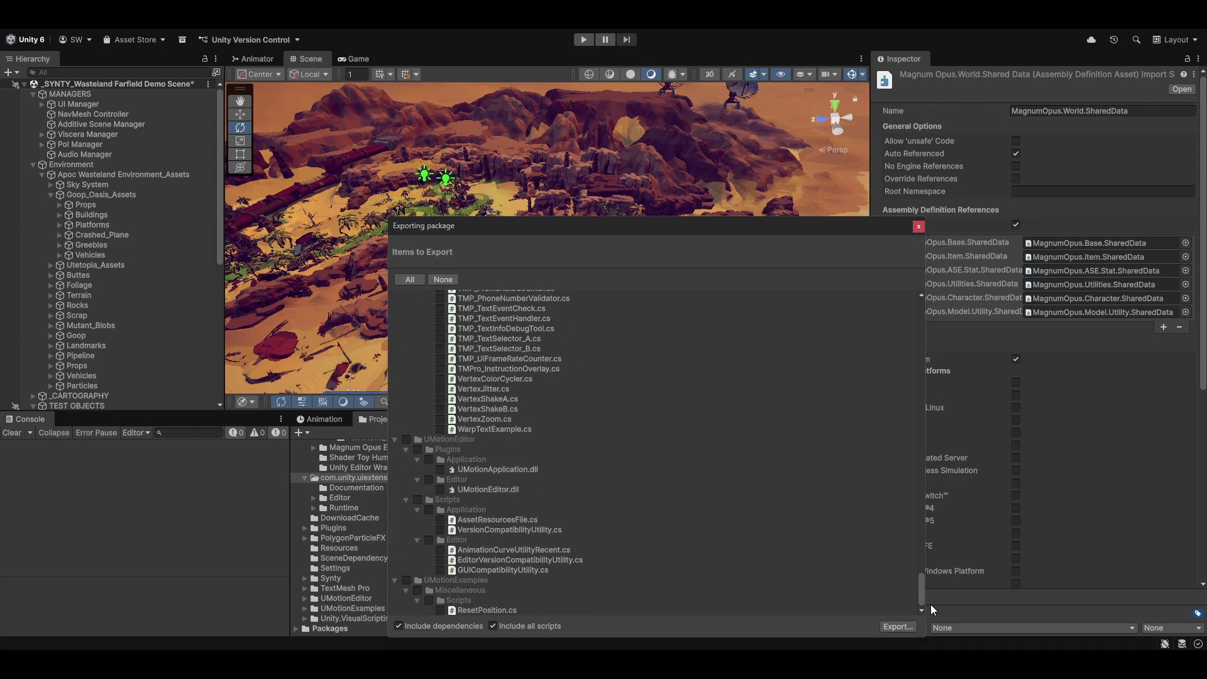
scroll(882, 533, "up", 3)
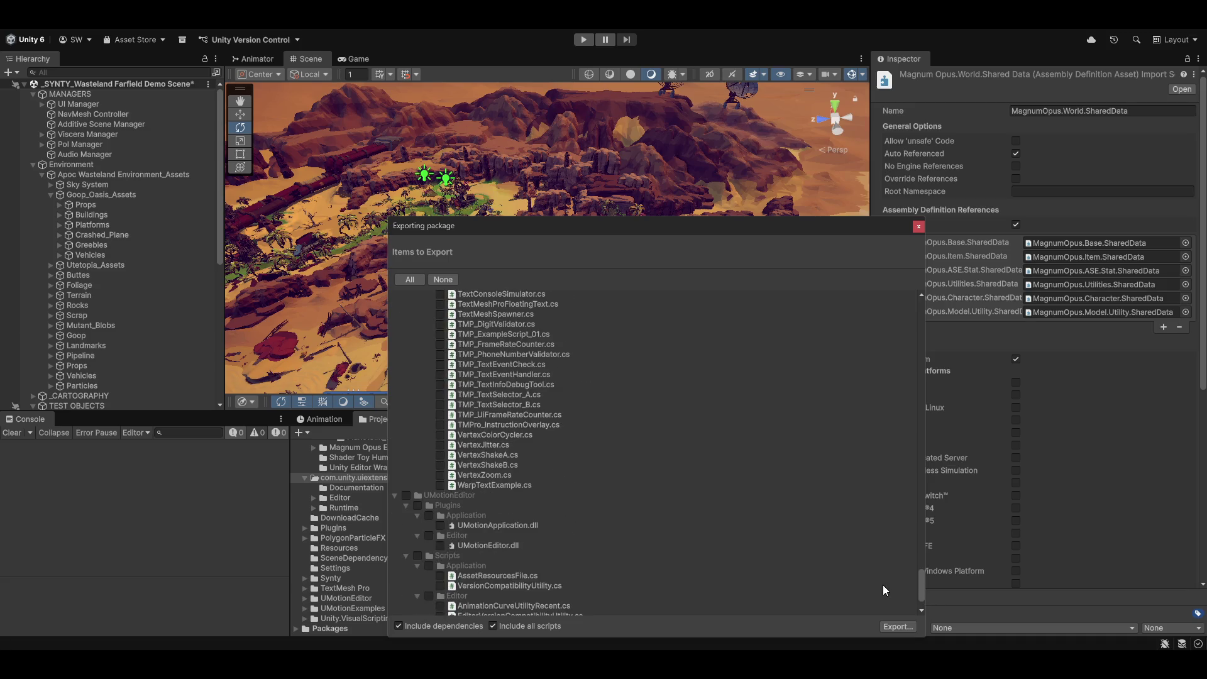
scroll(882, 589, "up", 15)
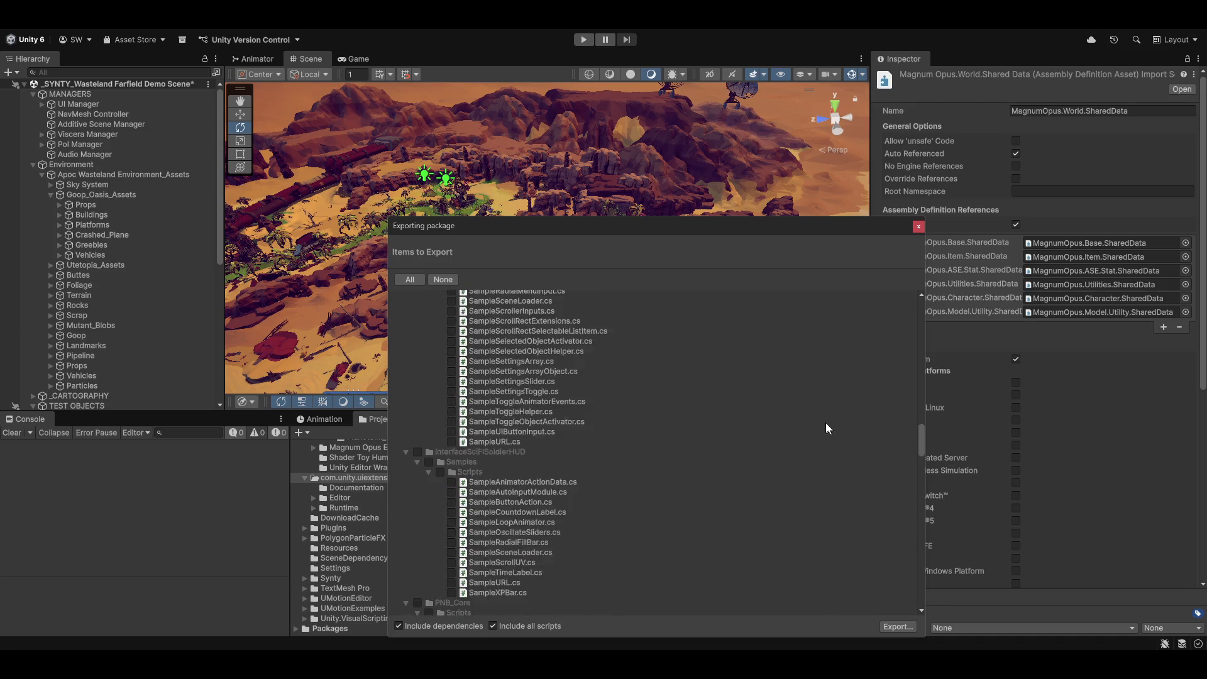
scroll(820, 408, "up", 10)
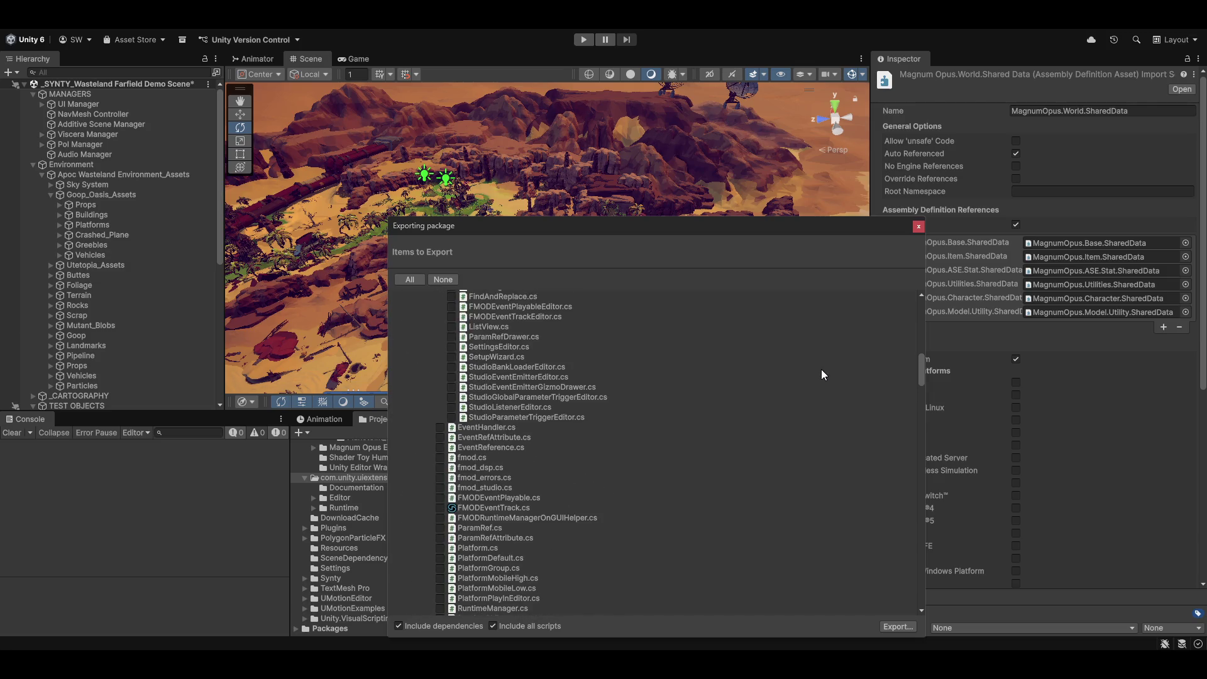
scroll(820, 361, "up", 12)
scroll(819, 359, "up", 10)
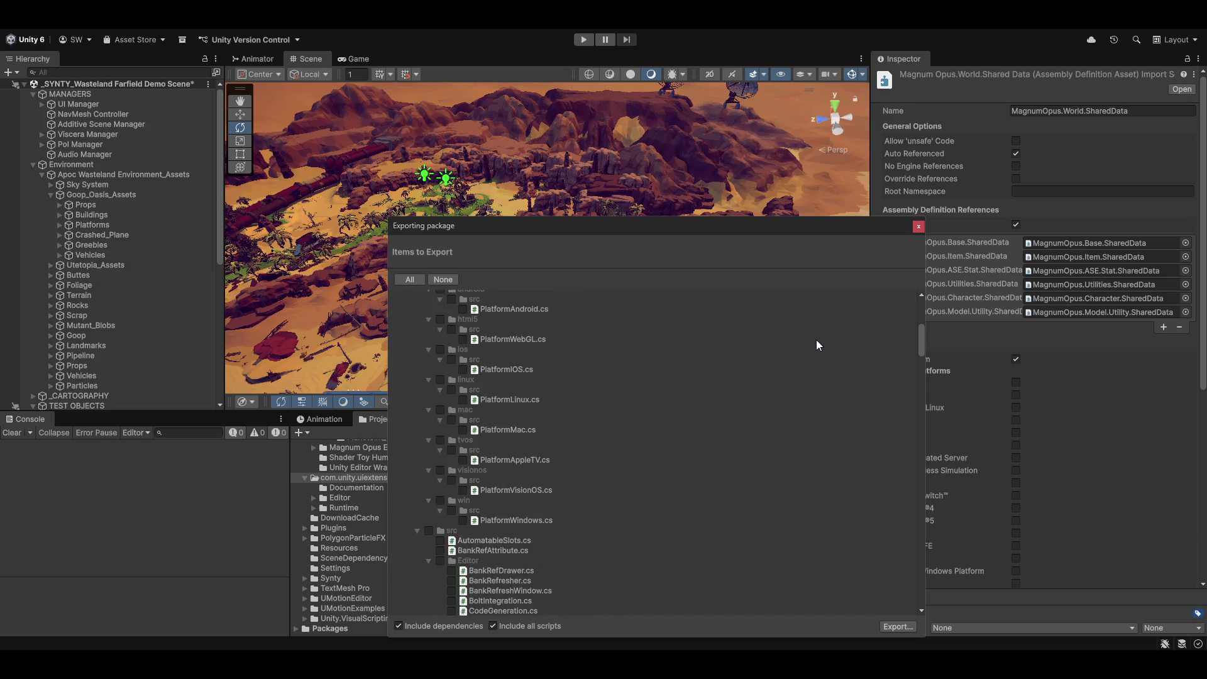
scroll(816, 339, "up", 15)
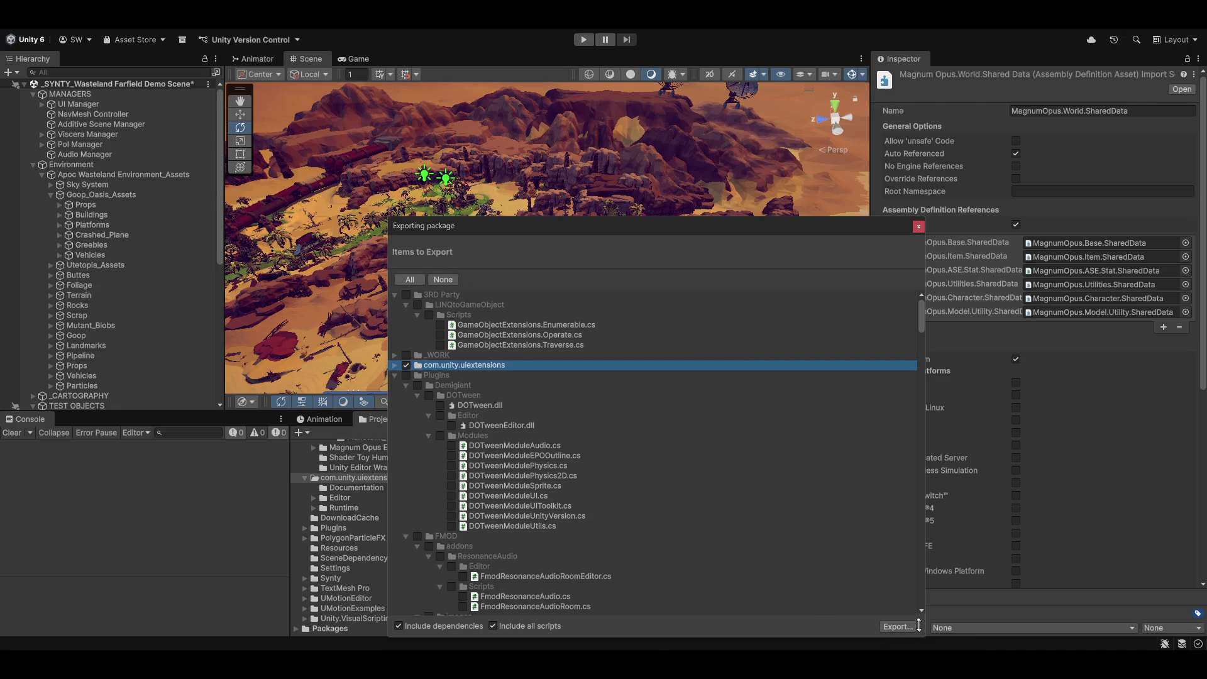
Export the ticked items as a package file named ui.extensions.package
left_click(898, 626)
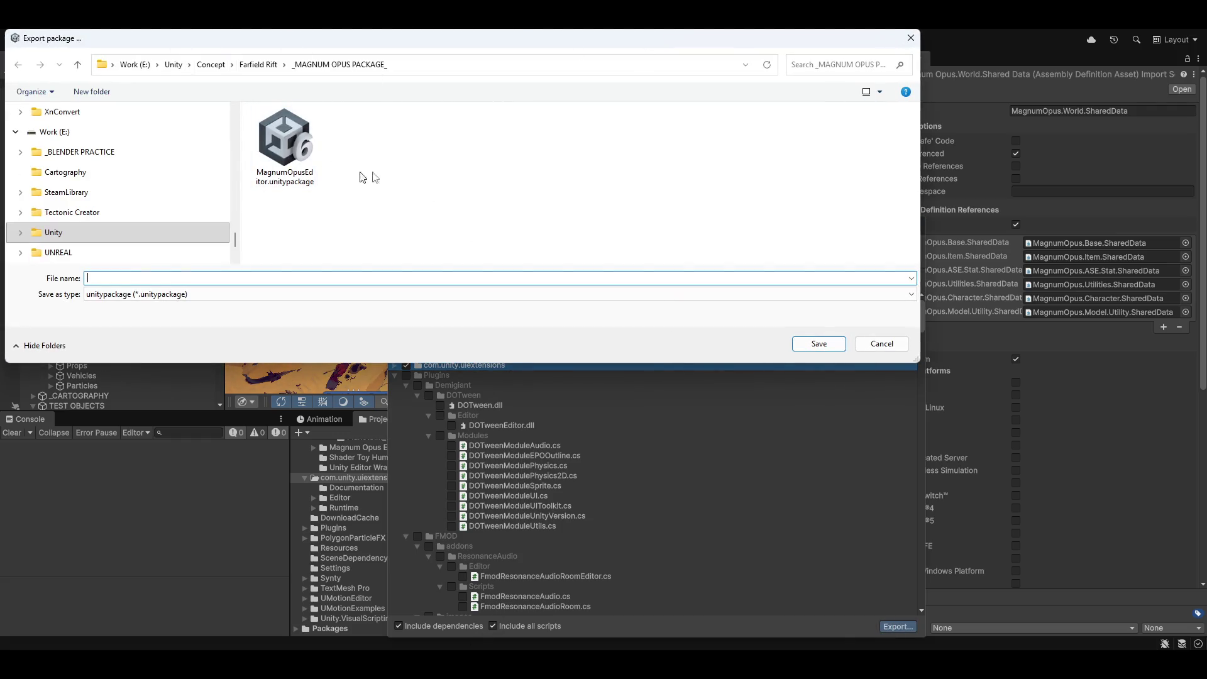
key("Tab")
left_click(754, 278)
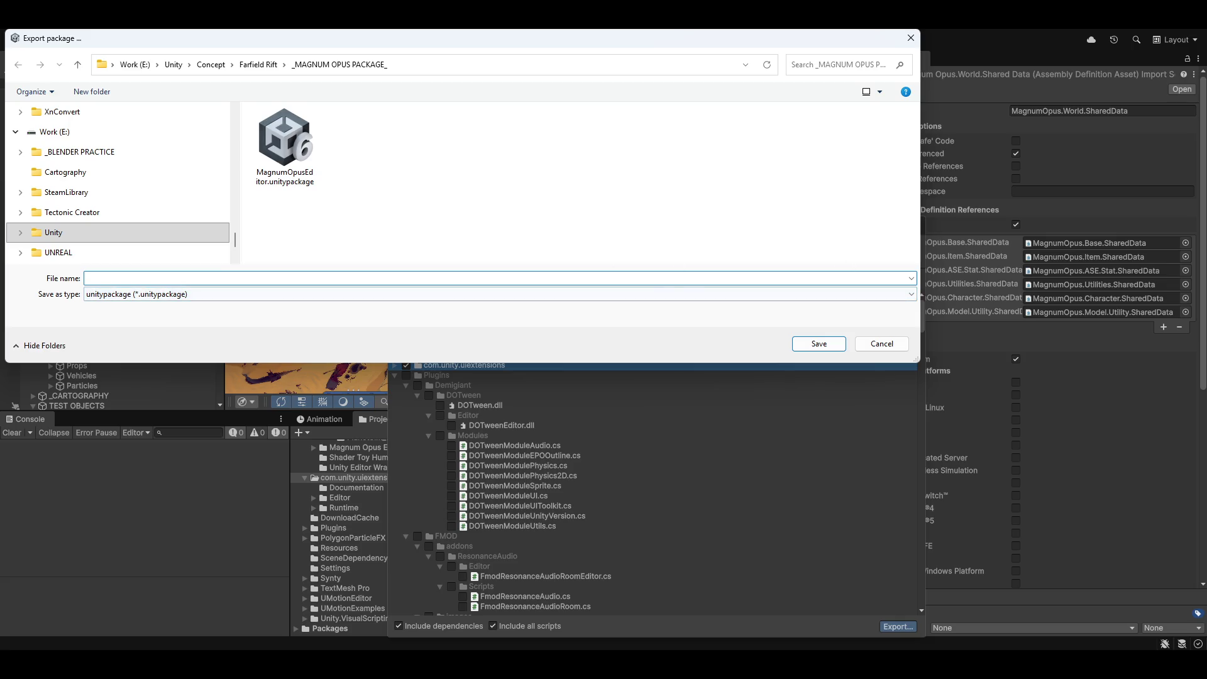
type("ui.extensions")
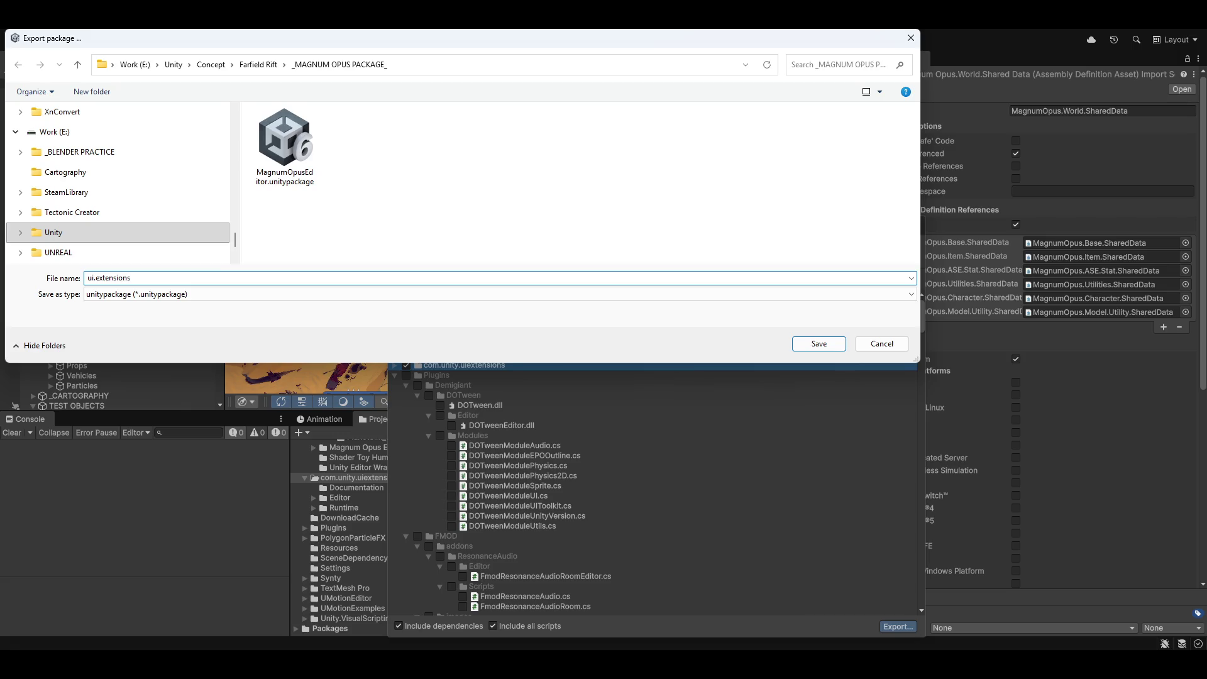
type(".package")
key("Return")
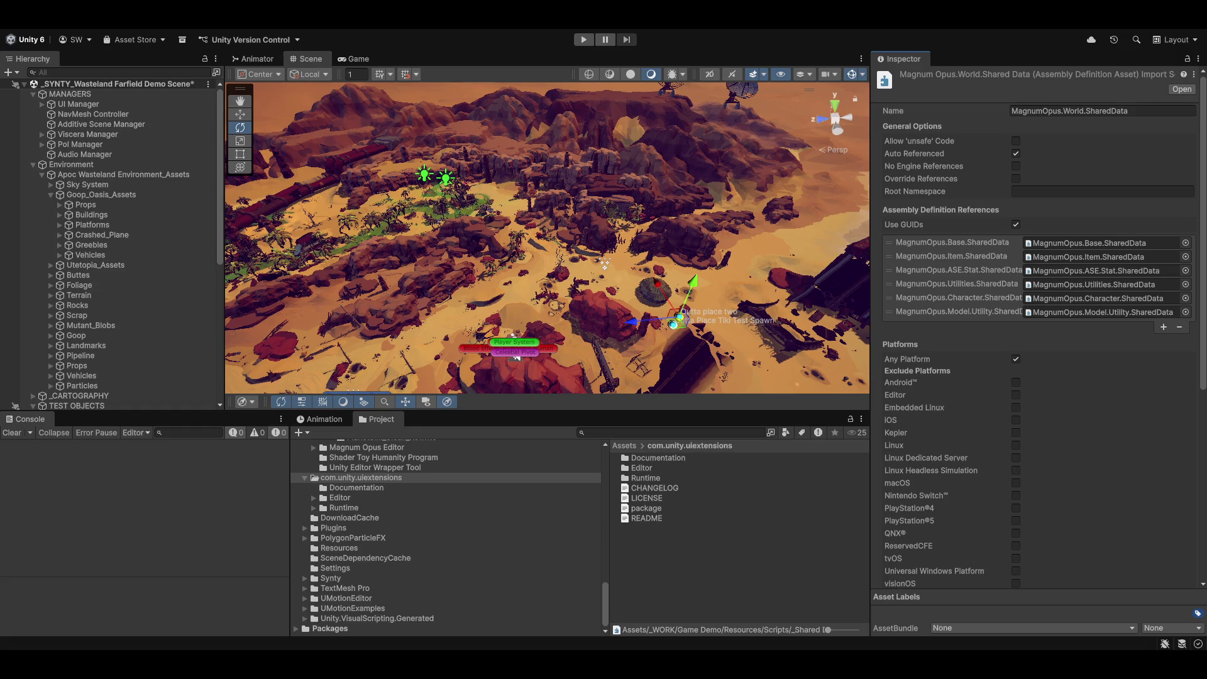
key("alt+Tab")
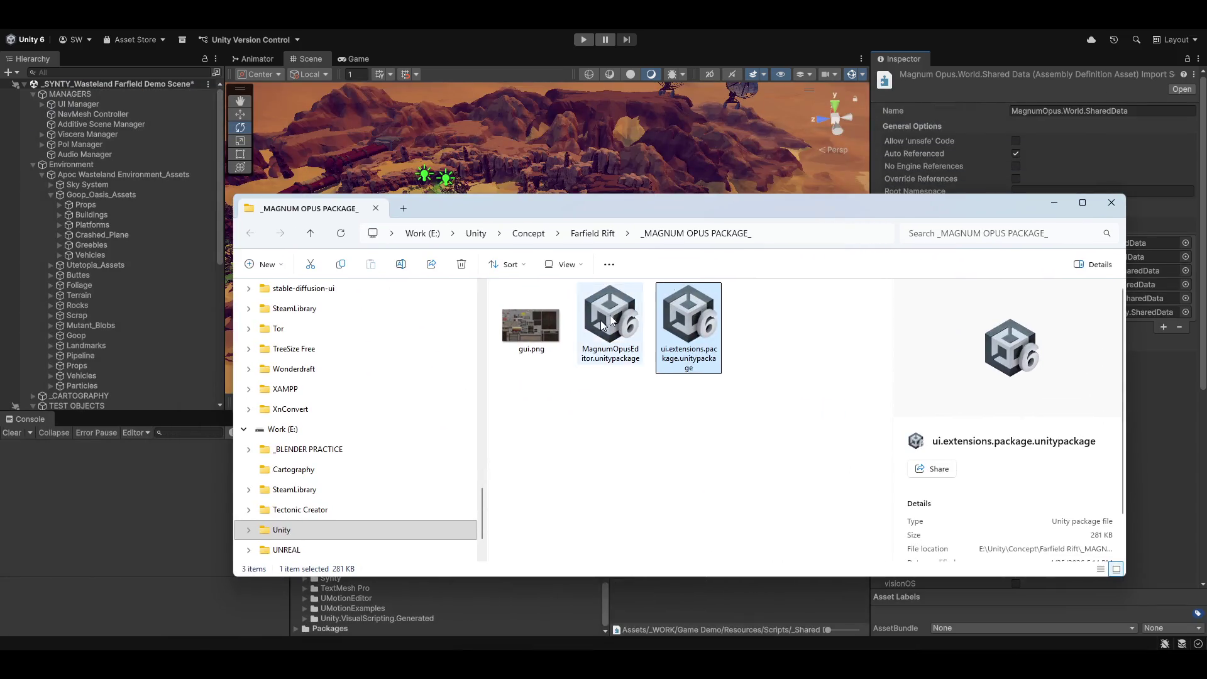
left_click(1111, 202)
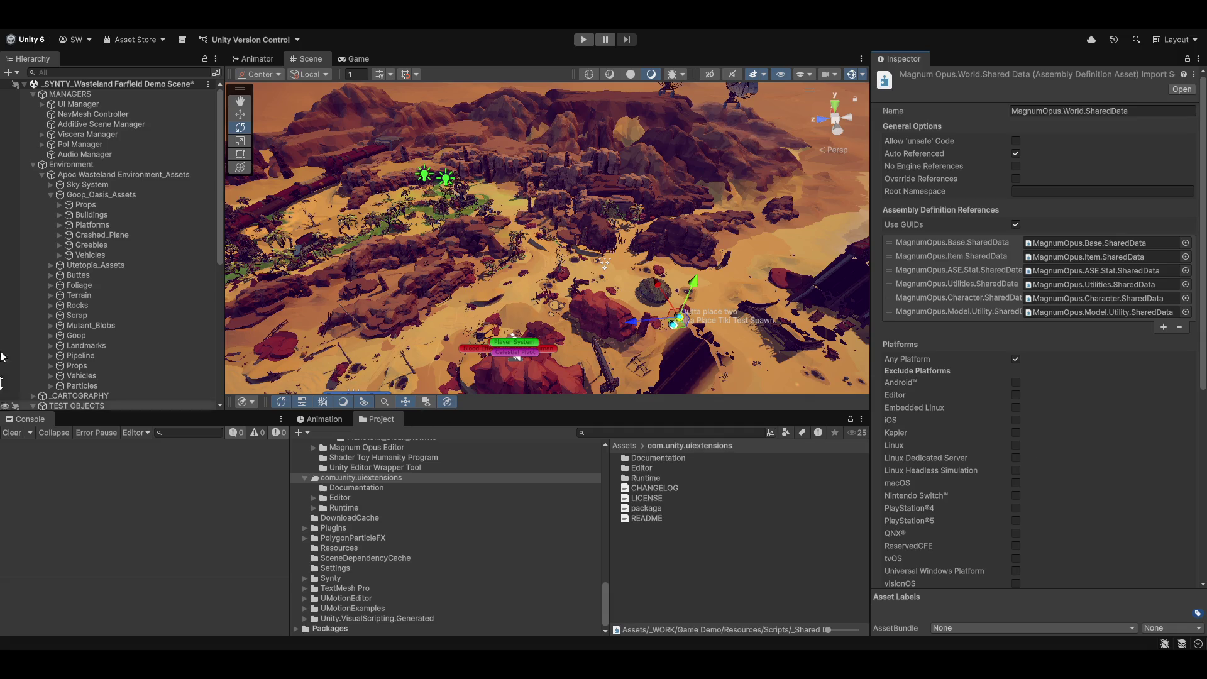
left_click(78, 305)
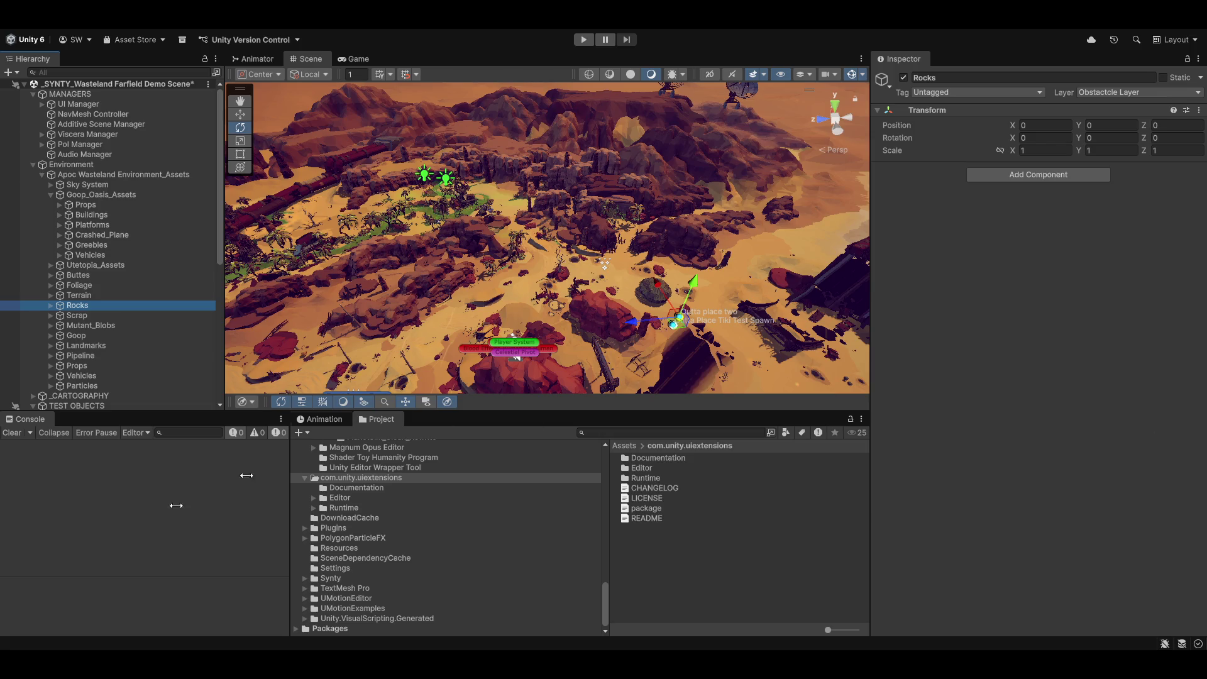
scroll(357, 546, "up", 5)
scroll(357, 545, "up", 10)
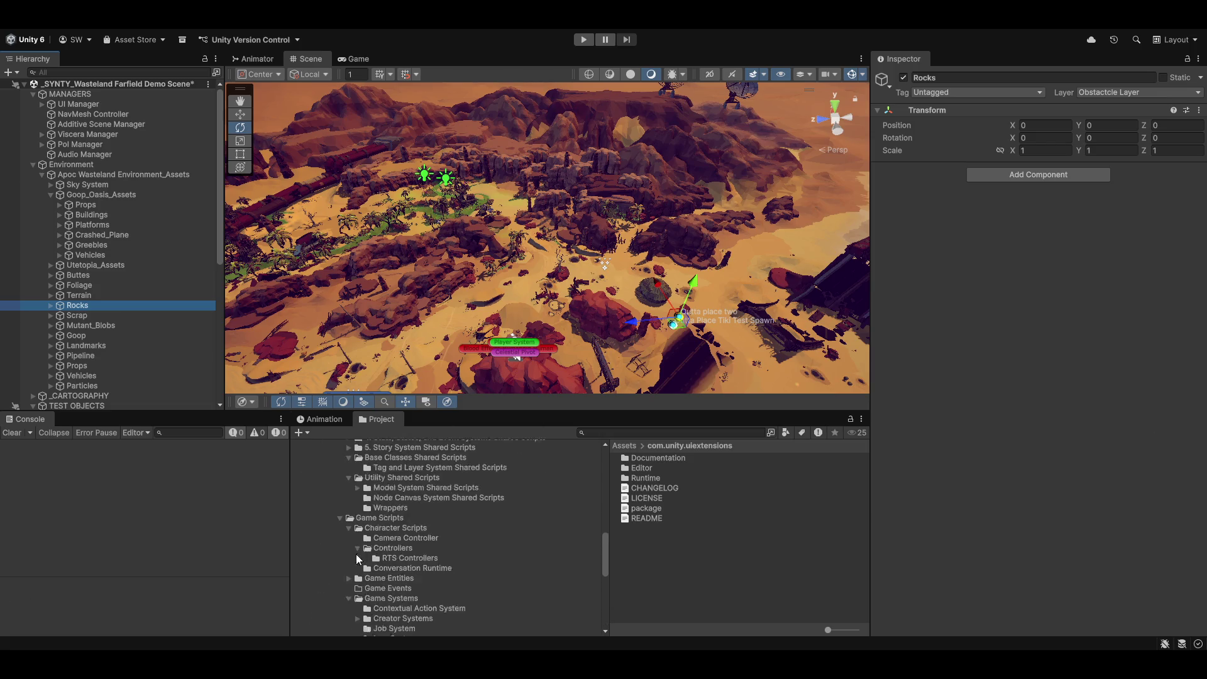
left_click(443, 507)
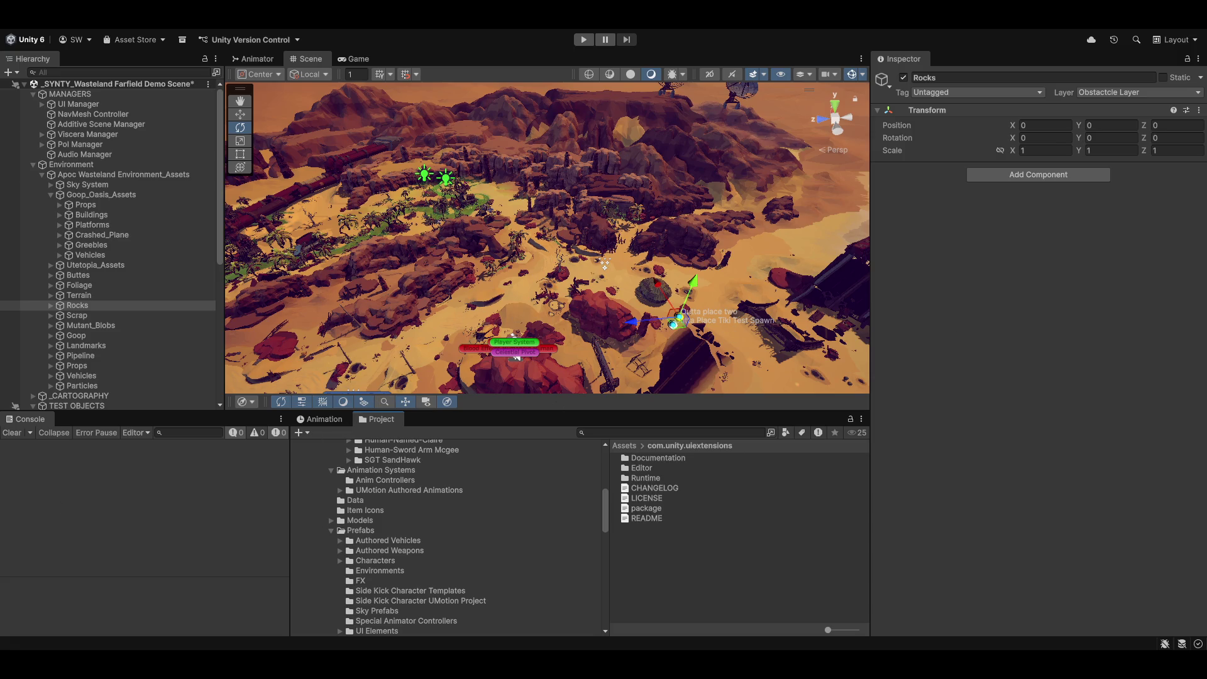
scroll(371, 575, "up", 3)
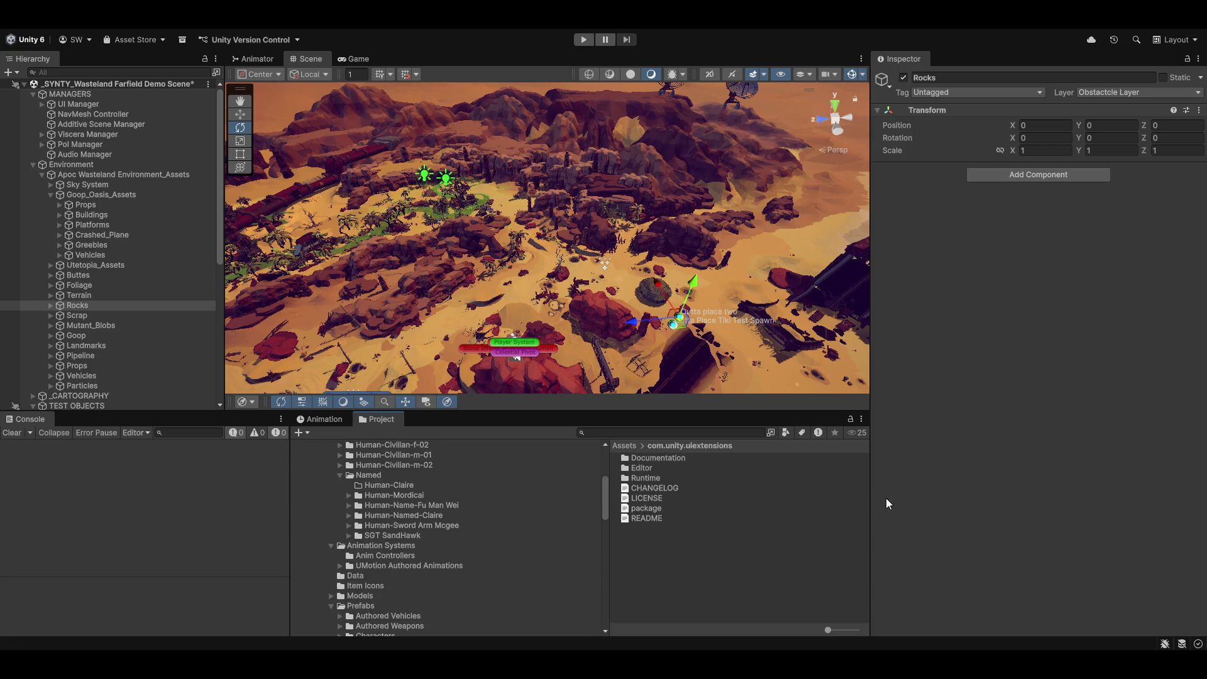
scroll(528, 503, "up", 6)
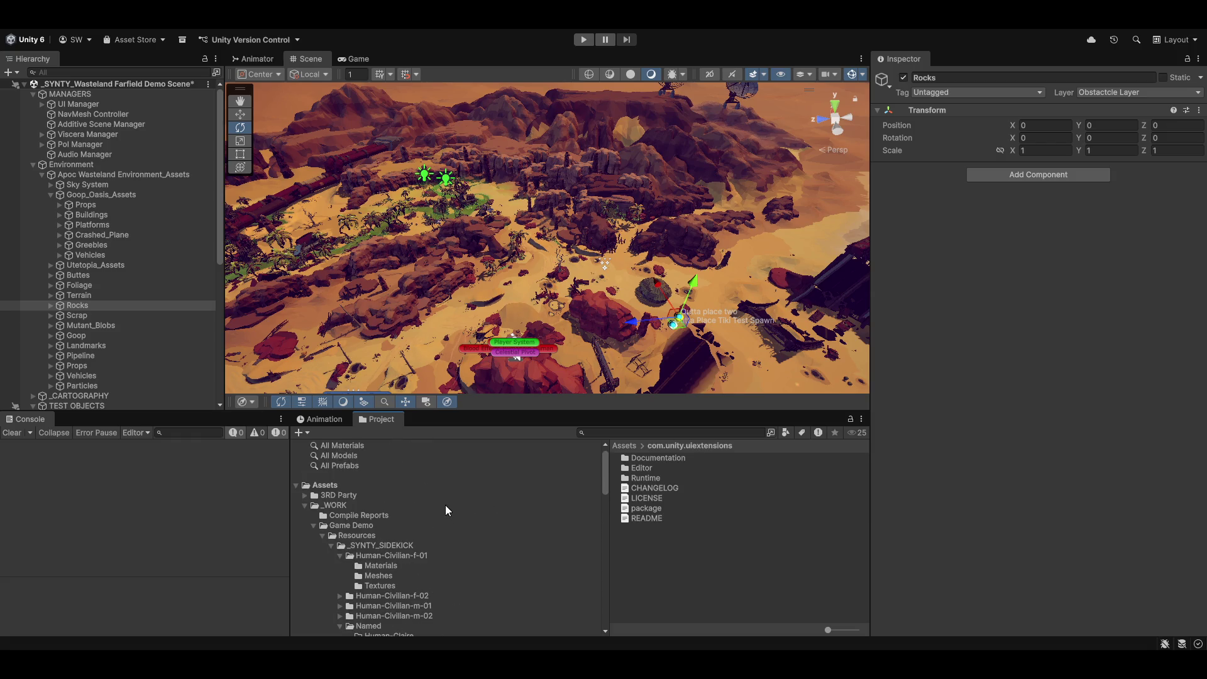
scroll(446, 506, "down", 10)
scroll(343, 556, "down", 3)
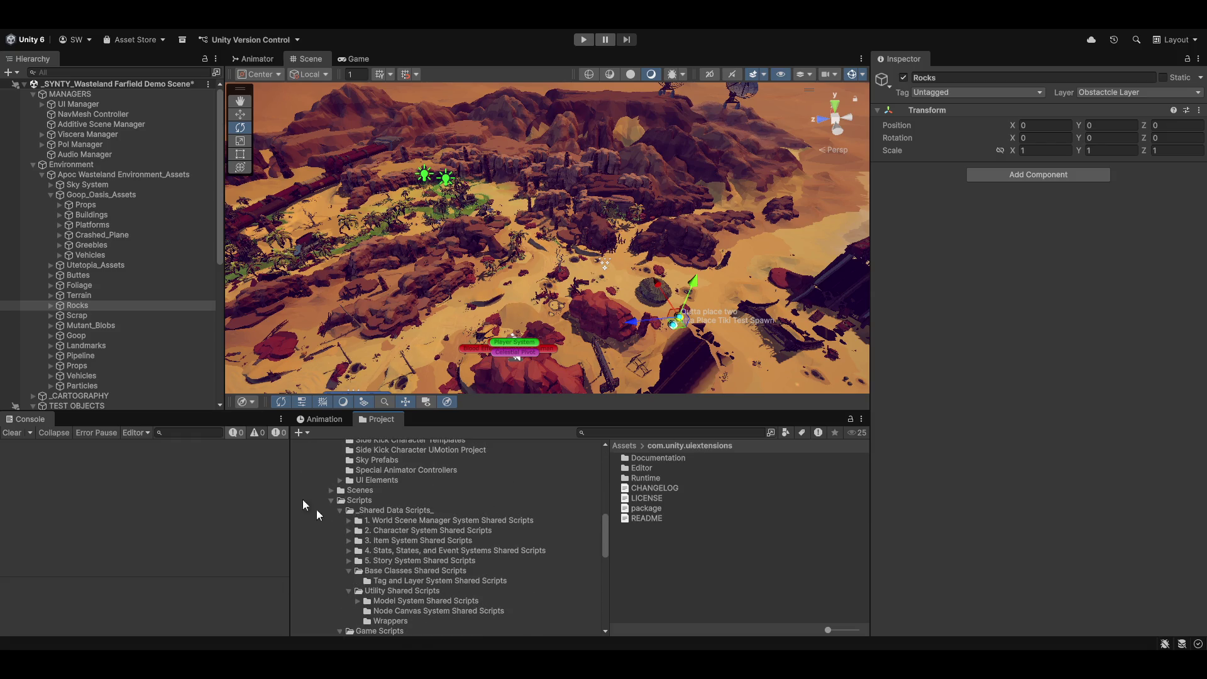
scroll(391, 493, "up", 3)
scroll(434, 506, "down", 3)
left_click(377, 13)
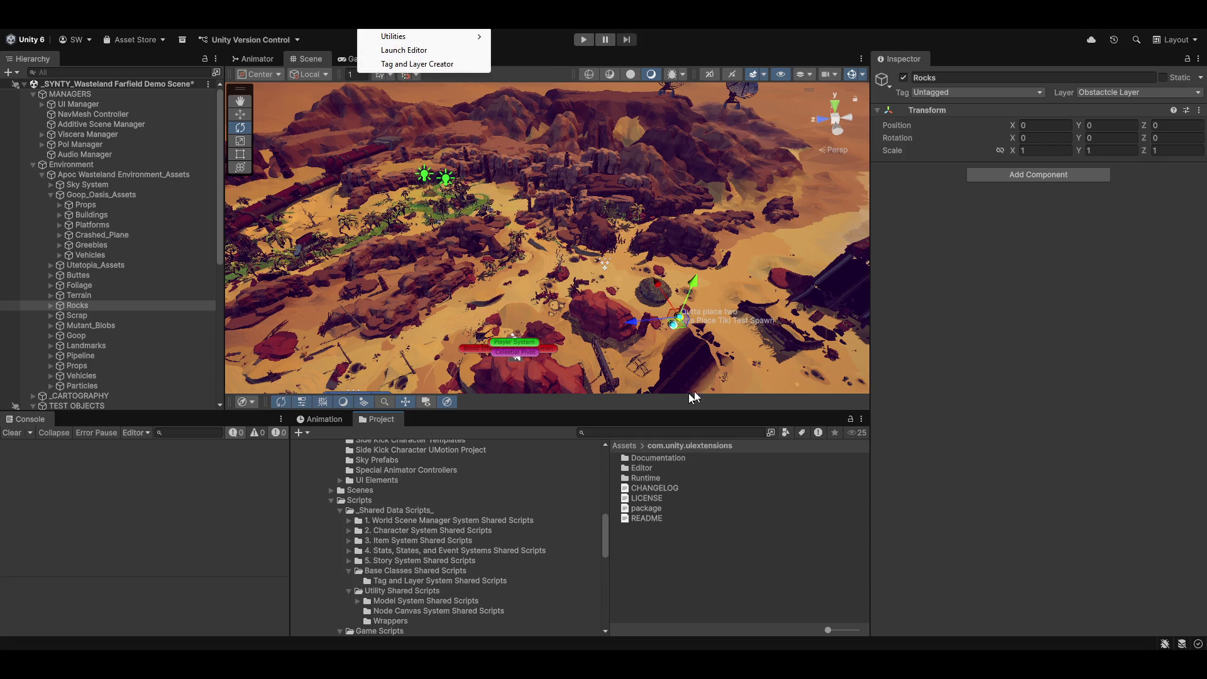
Search the Project for 'tag' to find the Layer and Tag System folders
left_click(624, 433)
type("tag")
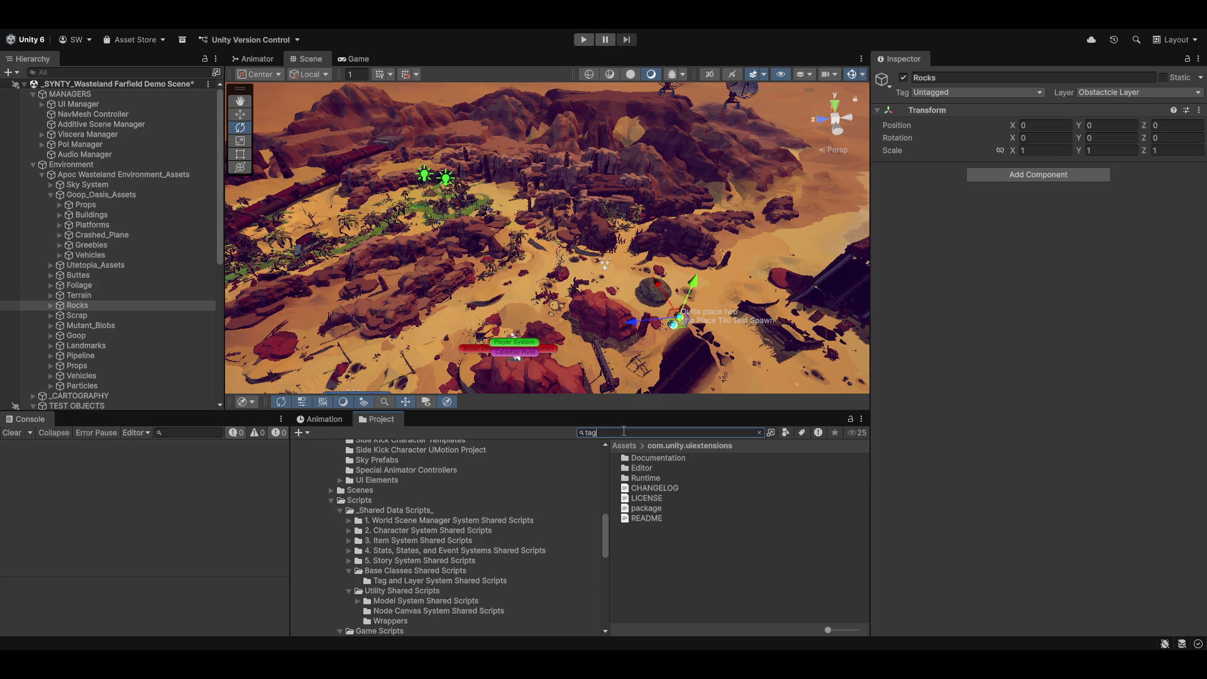
scroll(688, 544, "down", 10)
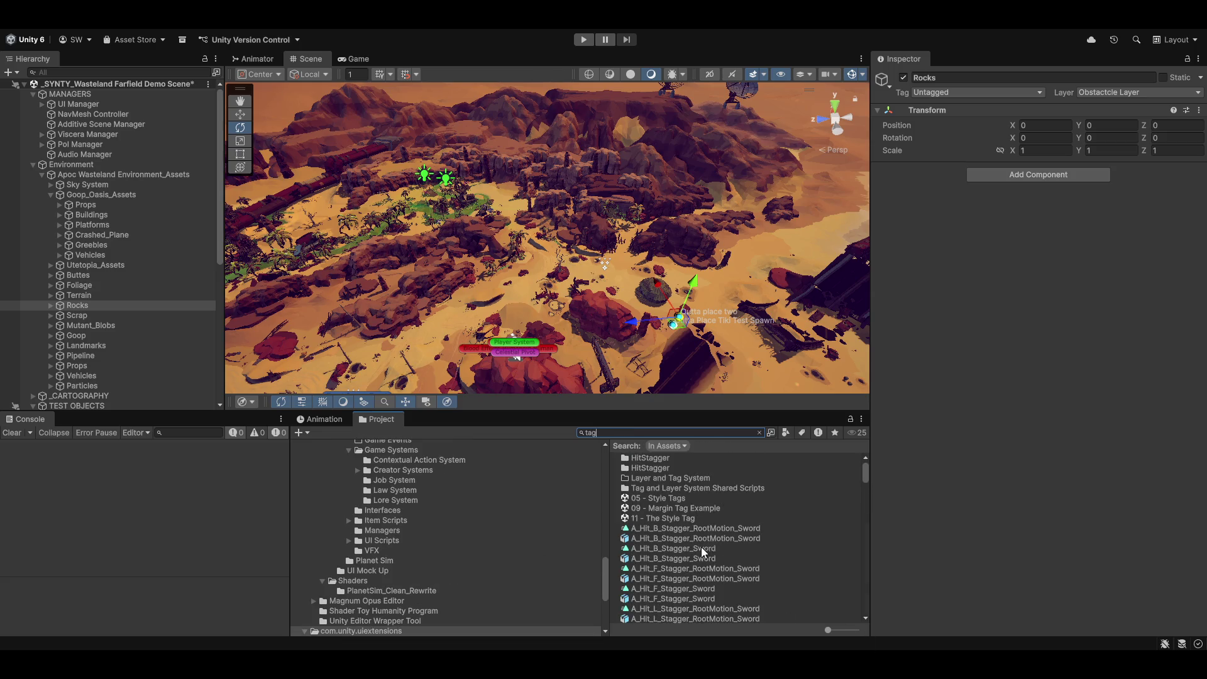
scroll(719, 545, "up", 10)
Open the Tag and Layer System Shared Scripts folder from the search results and select it in the folder tree
double_click(736, 488)
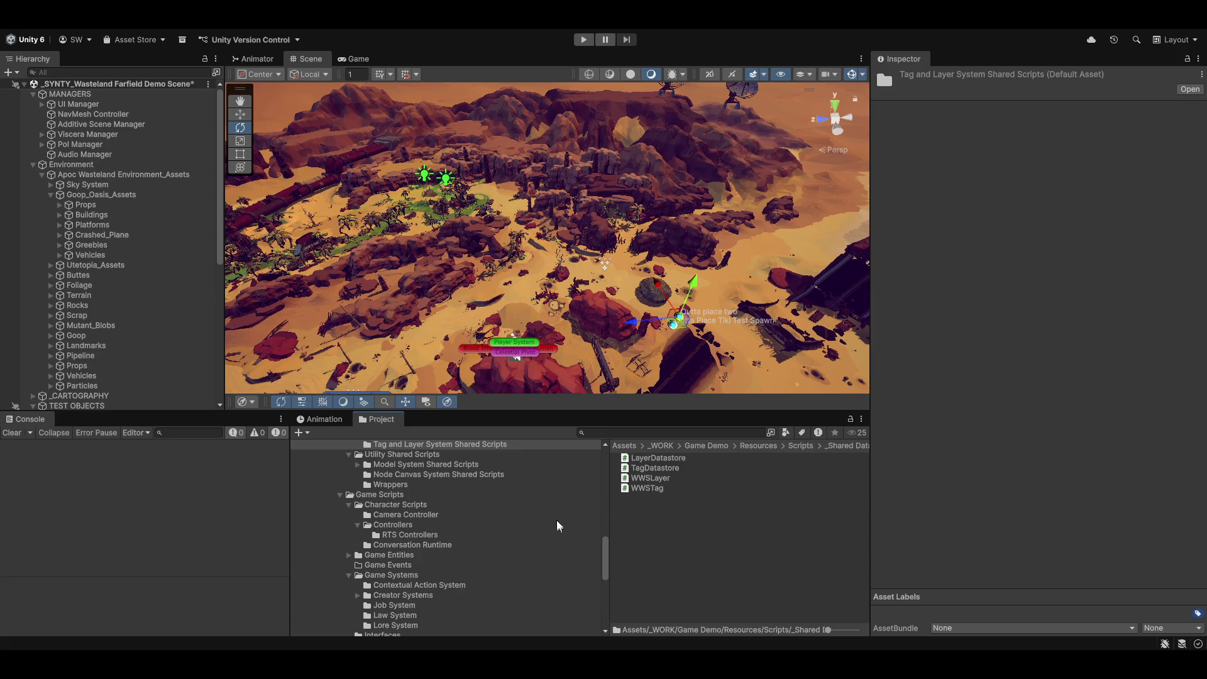
scroll(542, 544, "up", 3)
left_click(415, 519)
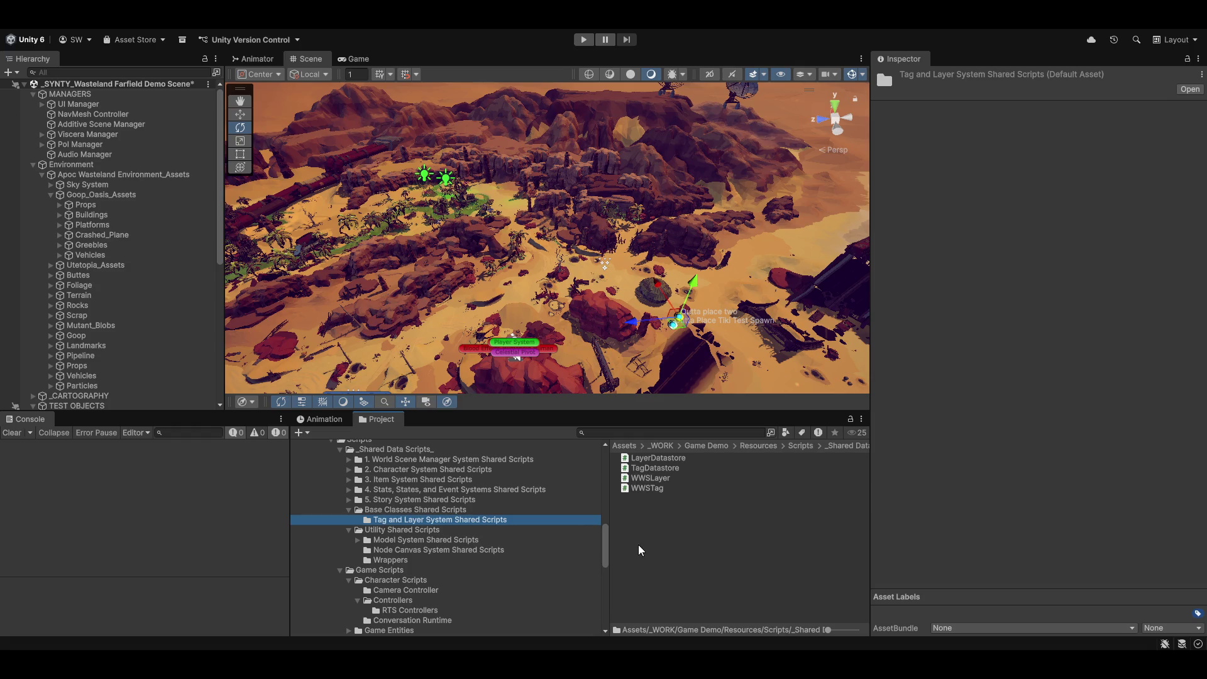
left_click(740, 578)
Scroll the Project folder tree to locate Tag and Layer System Shared Scripts under Base Classes Shared Scripts
scroll(500, 531, "down", 3)
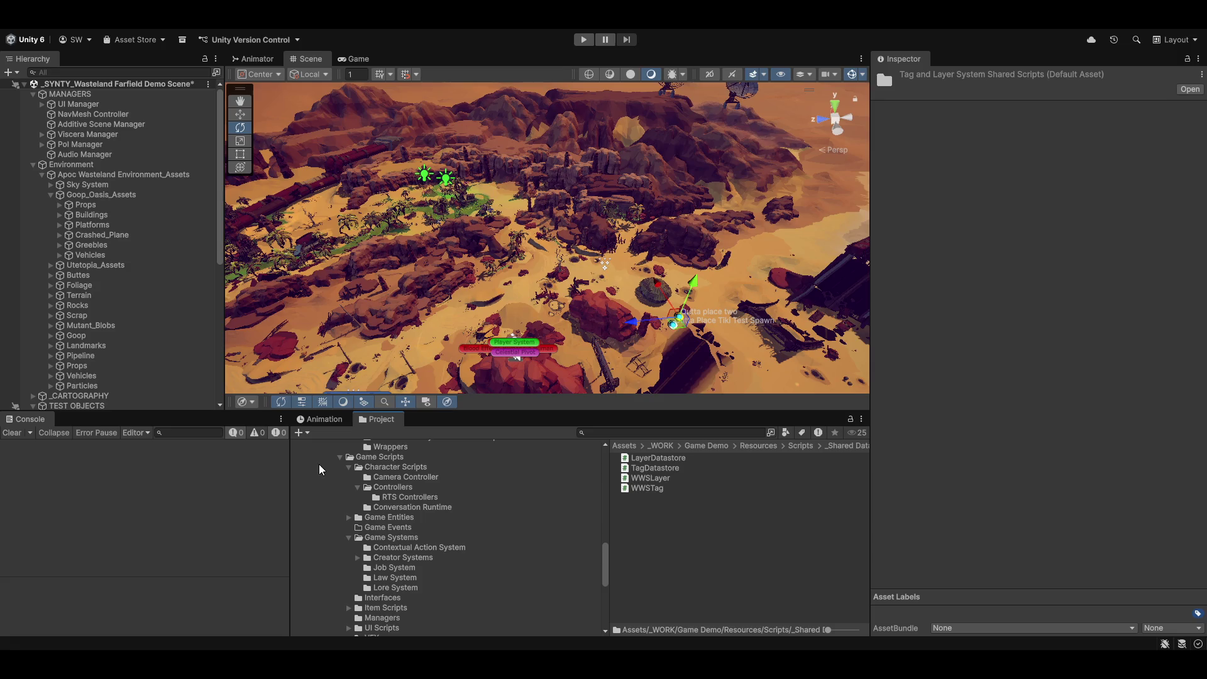
scroll(445, 479, "up", 4)
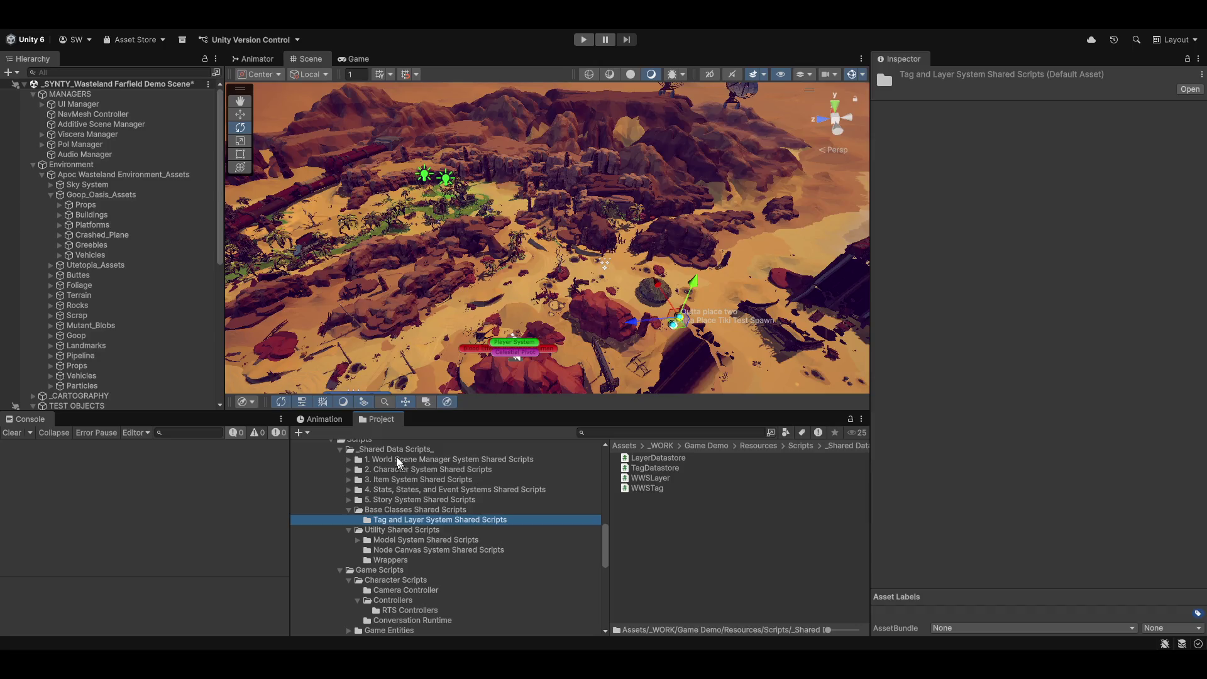
scroll(404, 538, "up", 3)
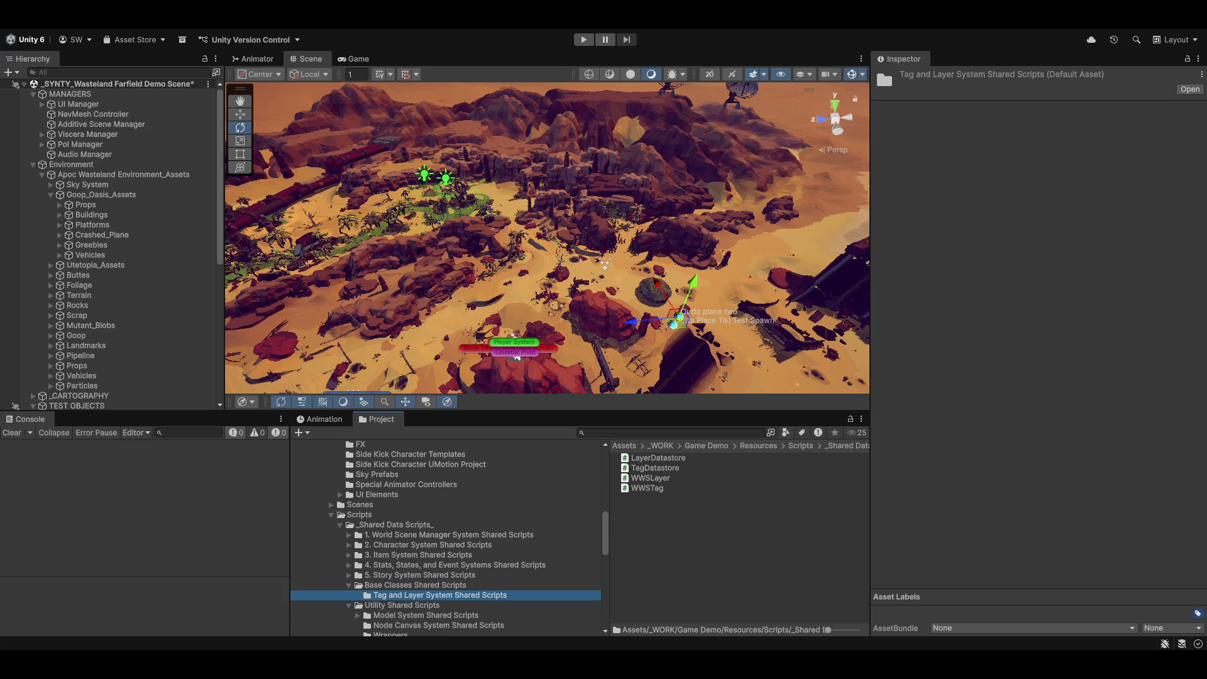
Pan the Scene view to frame the long road and the large metal structure beside it
mouse_move(523, 273)
left_mouse_down()
mouse_move(561, 185)
mouse_move(540, 191)
mouse_move(628, 201)
left_mouse_up()
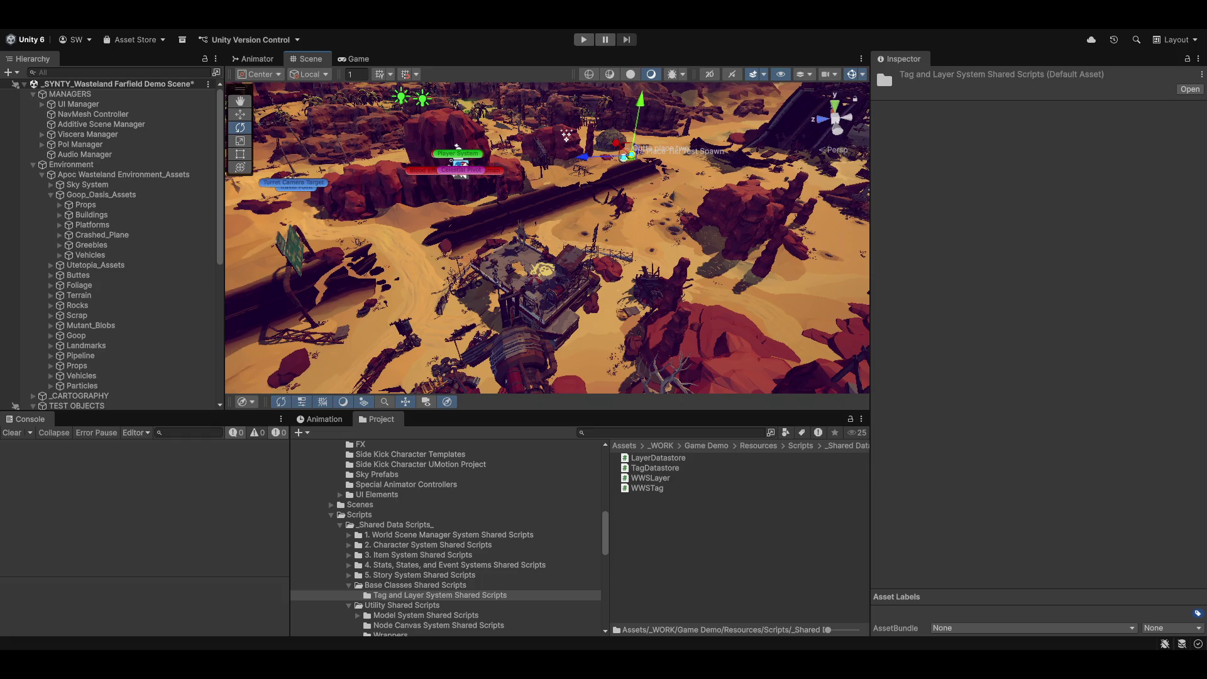
Run Launch Editor from the Scene toolbar's custom tools dropdown
left_click(378, 14)
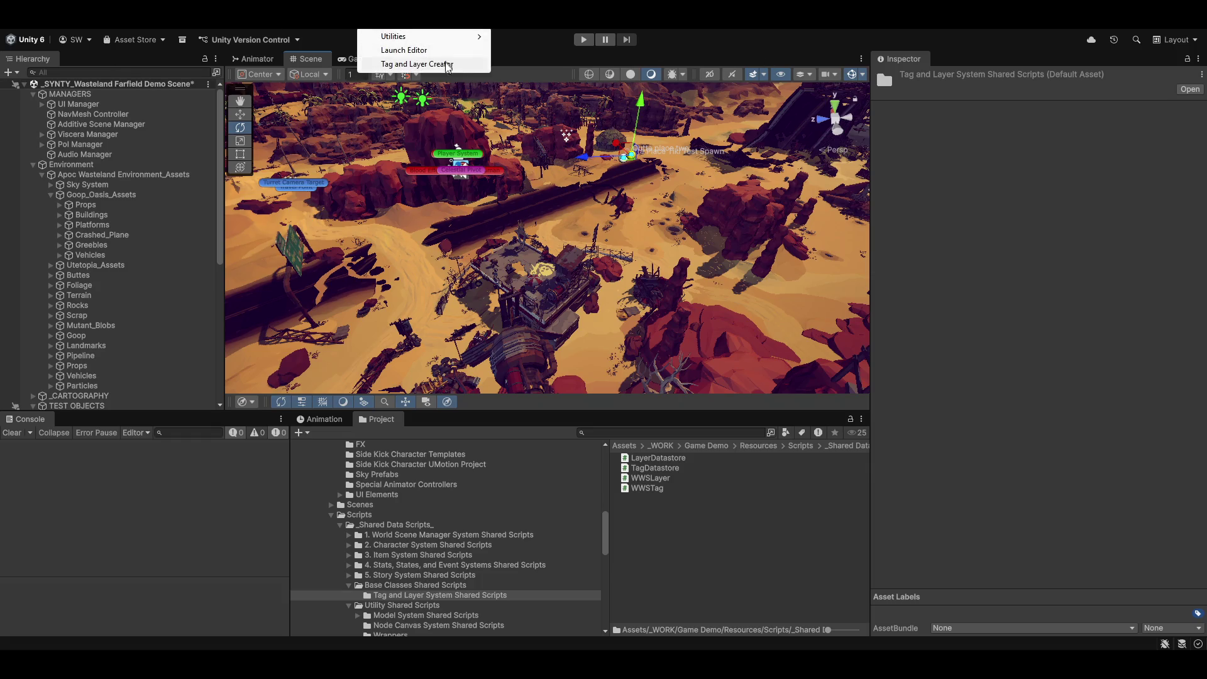
left_click(432, 48)
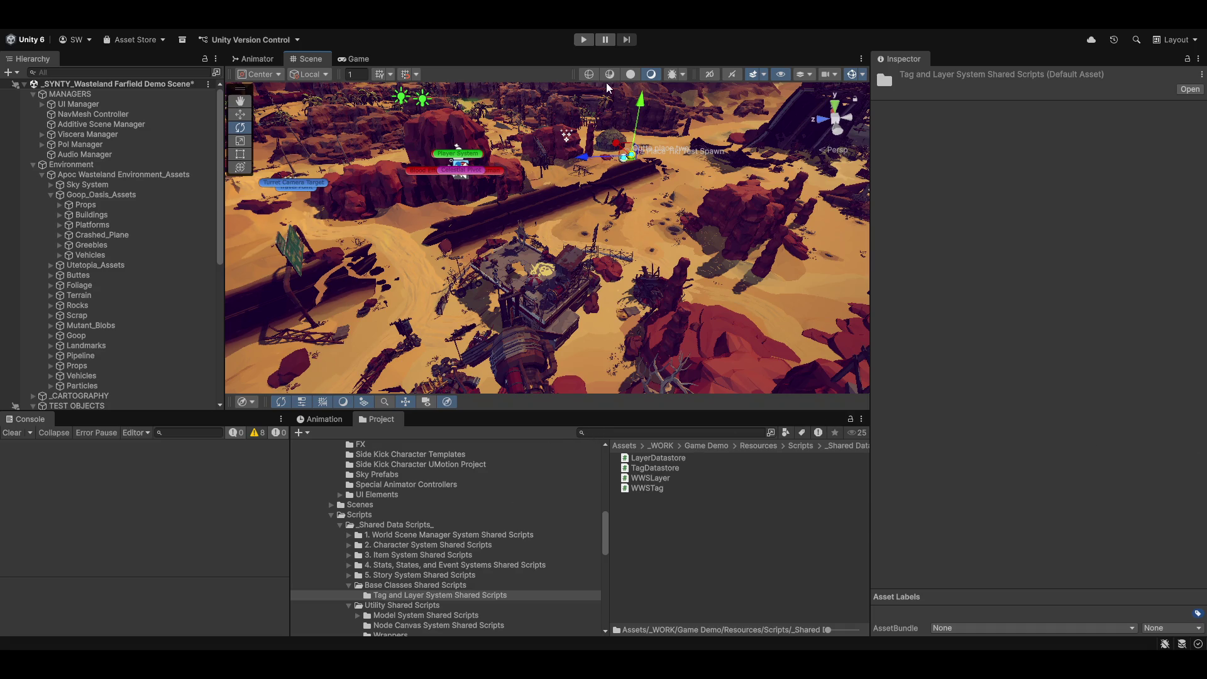
Collapse Resources and expand Shaders and Magnum Opus Editor to show the 0. Core Editor Window scripts
scroll(387, 548, "down", 2)
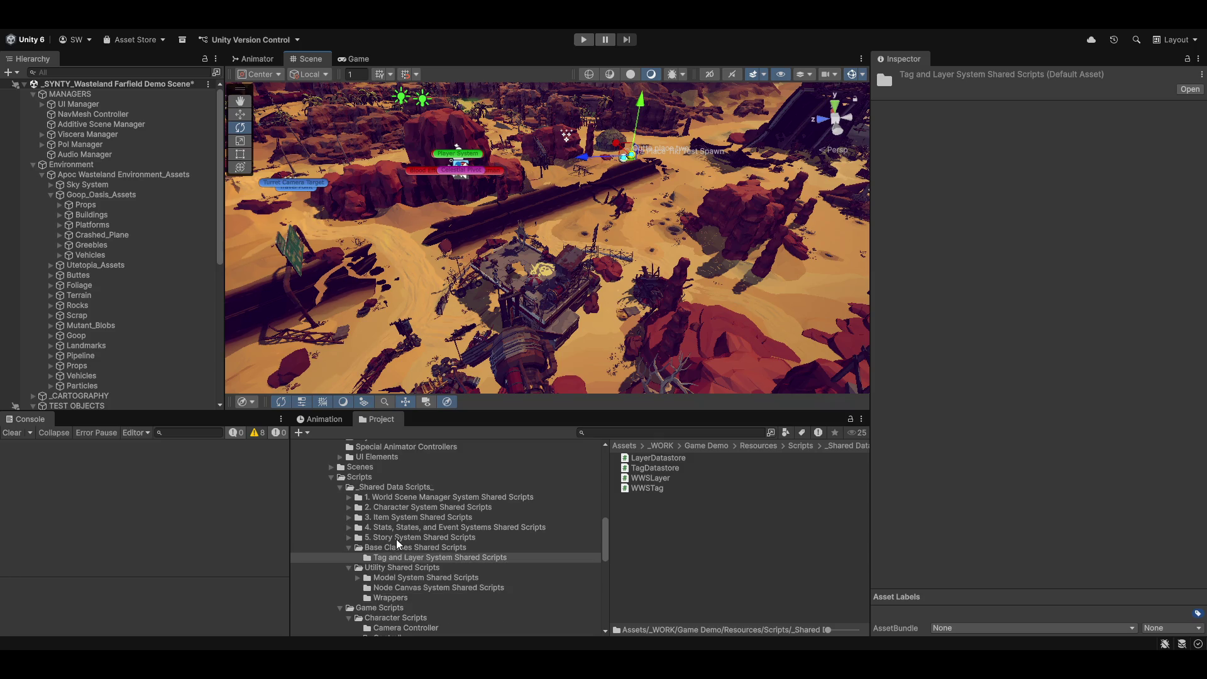
scroll(388, 502, "up", 8)
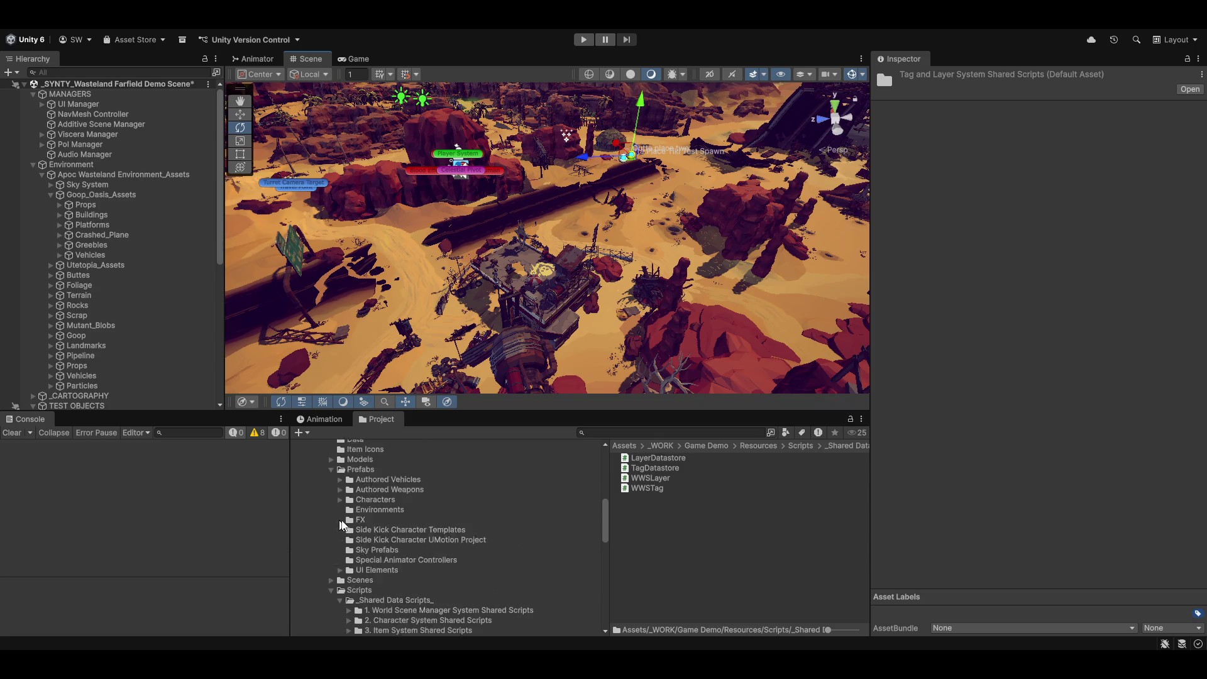
scroll(386, 519, "up", 10)
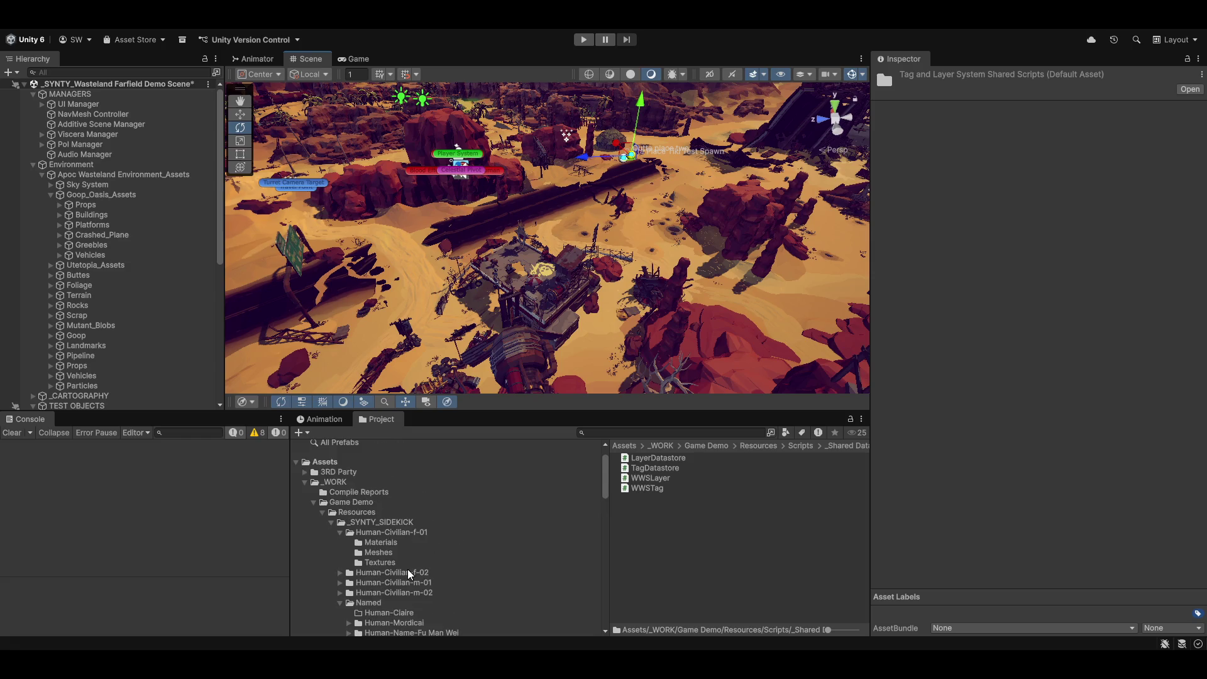
left_click(323, 512)
left_click(322, 522)
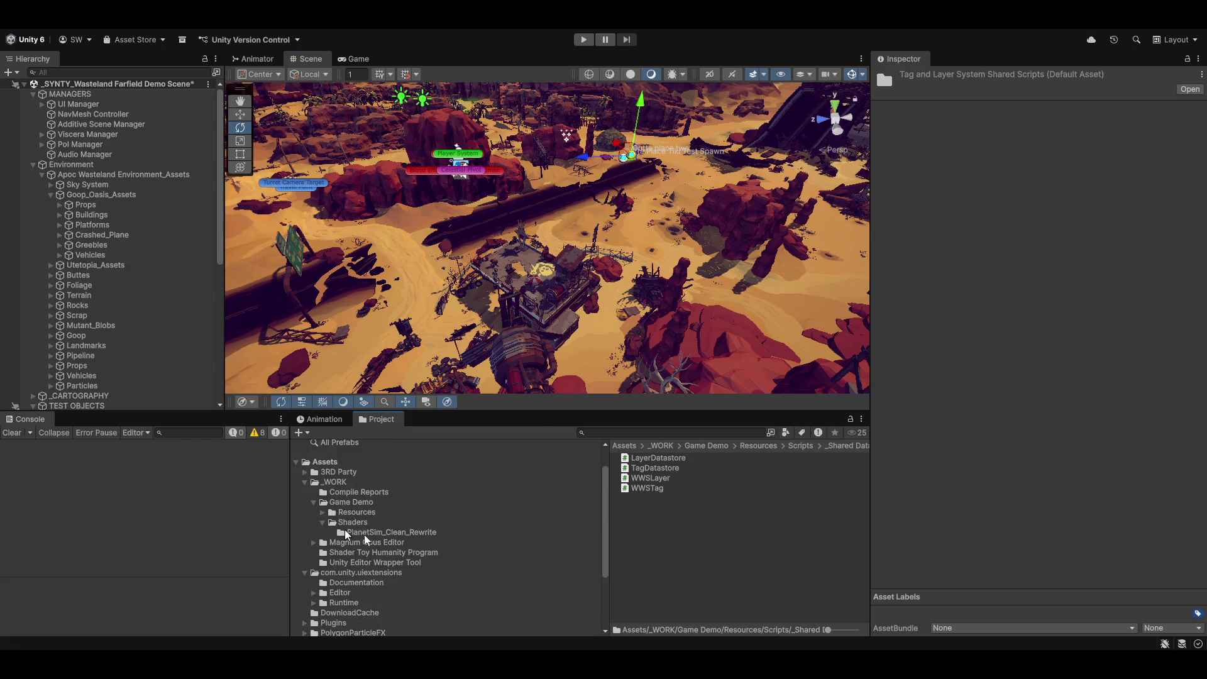
left_click(314, 543)
scroll(397, 543, "down", 2)
left_click(397, 524)
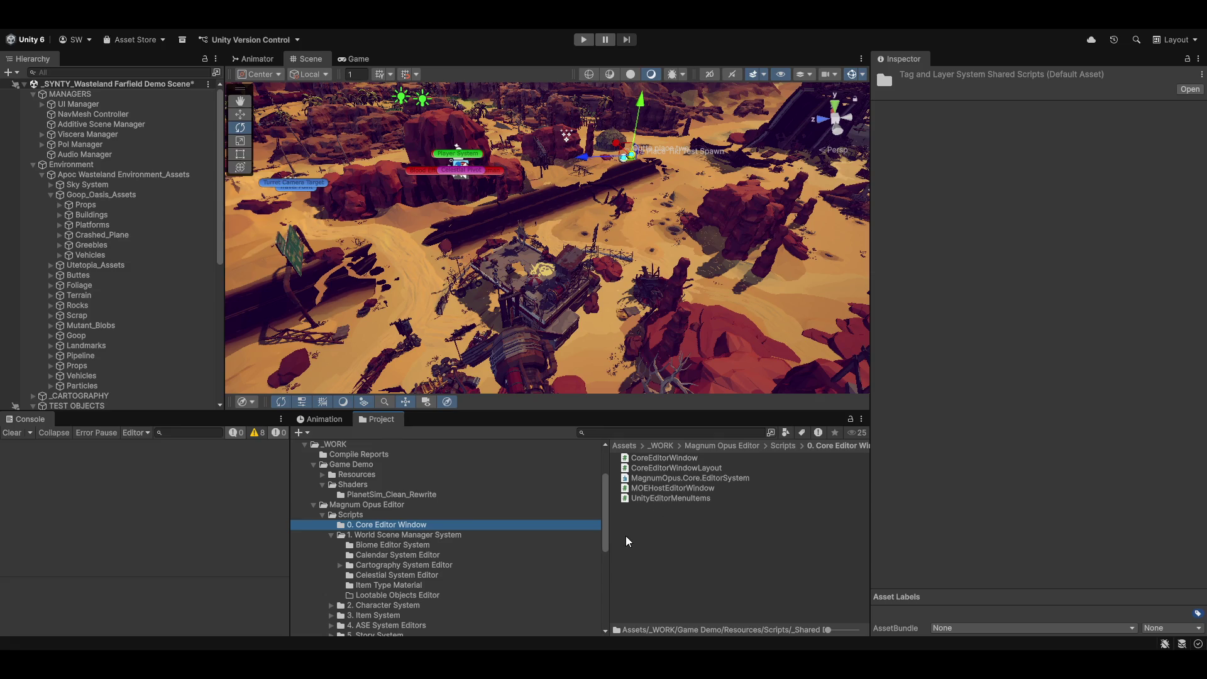
Open the UnityEditorMenuItems script in Visual Studio
left_click(658, 498)
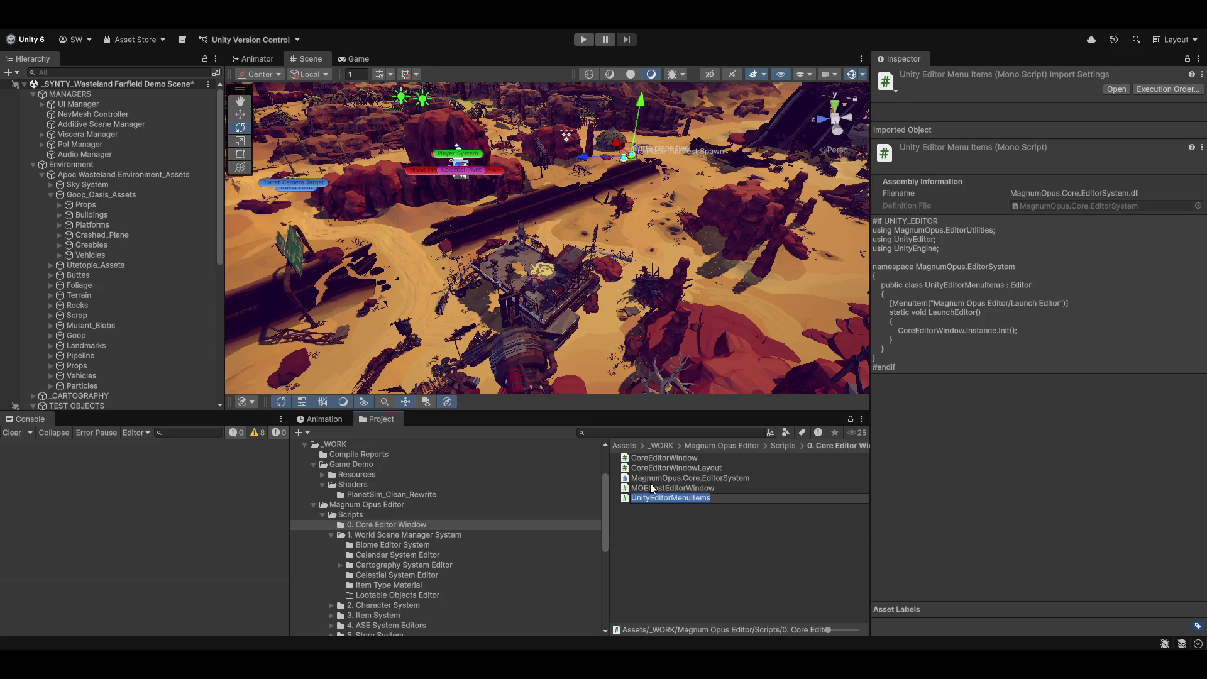
left_click(602, 619)
left_click(662, 497)
double_click(663, 496)
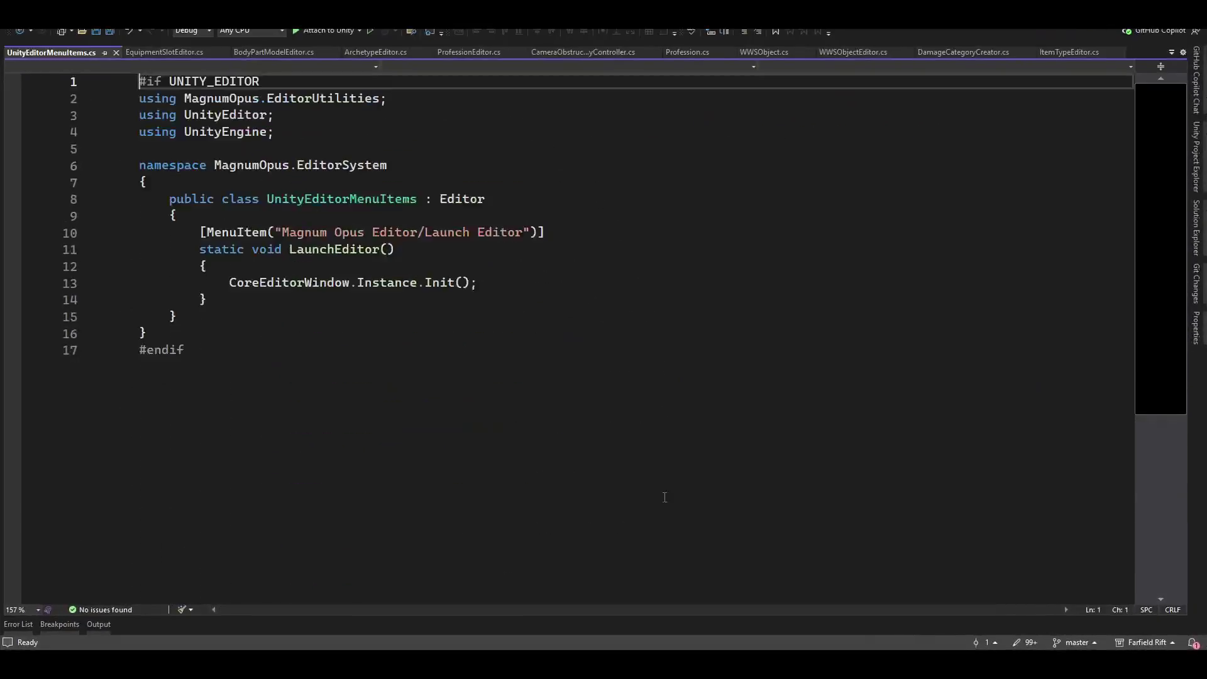
Close UnityEditorMenuItems.cs and read through EquipmentSlotEditor.cs's UpdateEditor code
left_click(115, 53)
left_click(55, 52)
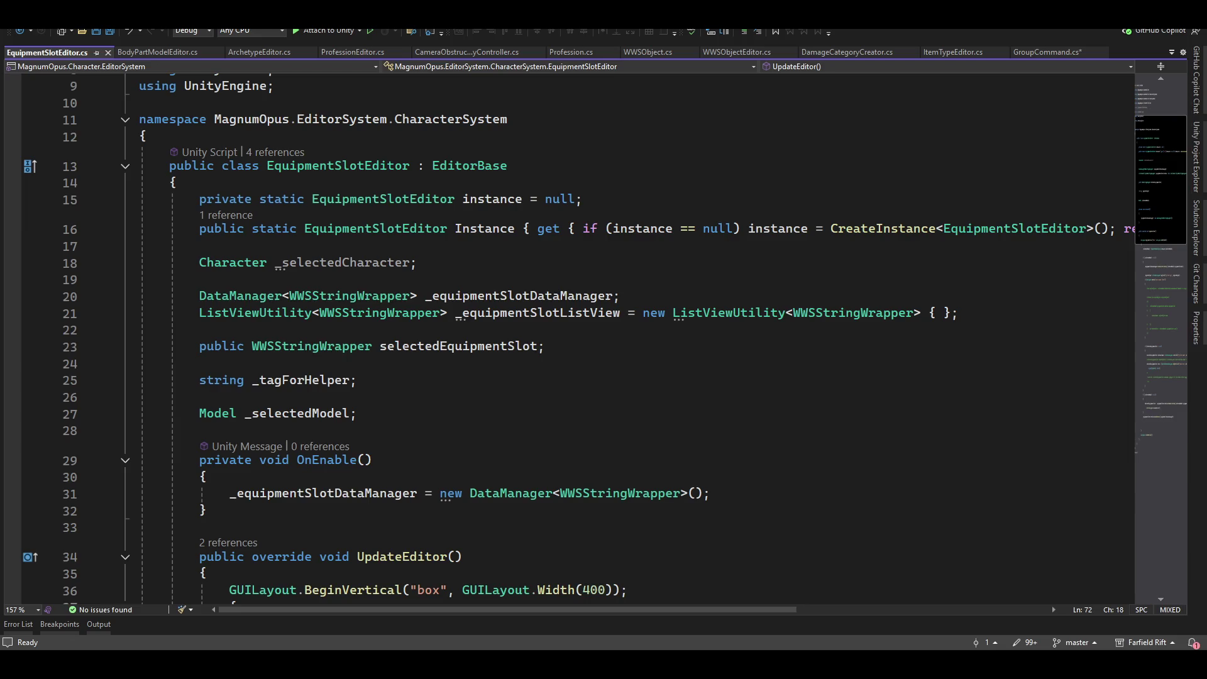
scroll(670, 360, "down", 6)
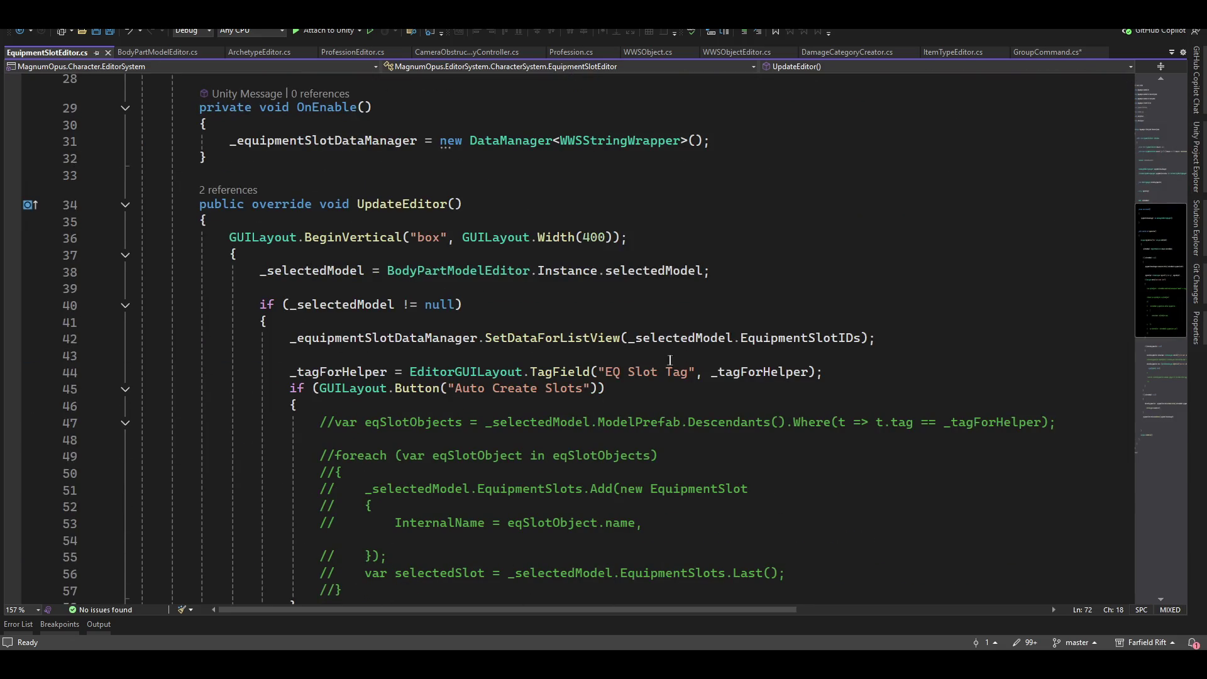
scroll(670, 360, "down", 9)
scroll(623, 400, "up", 5)
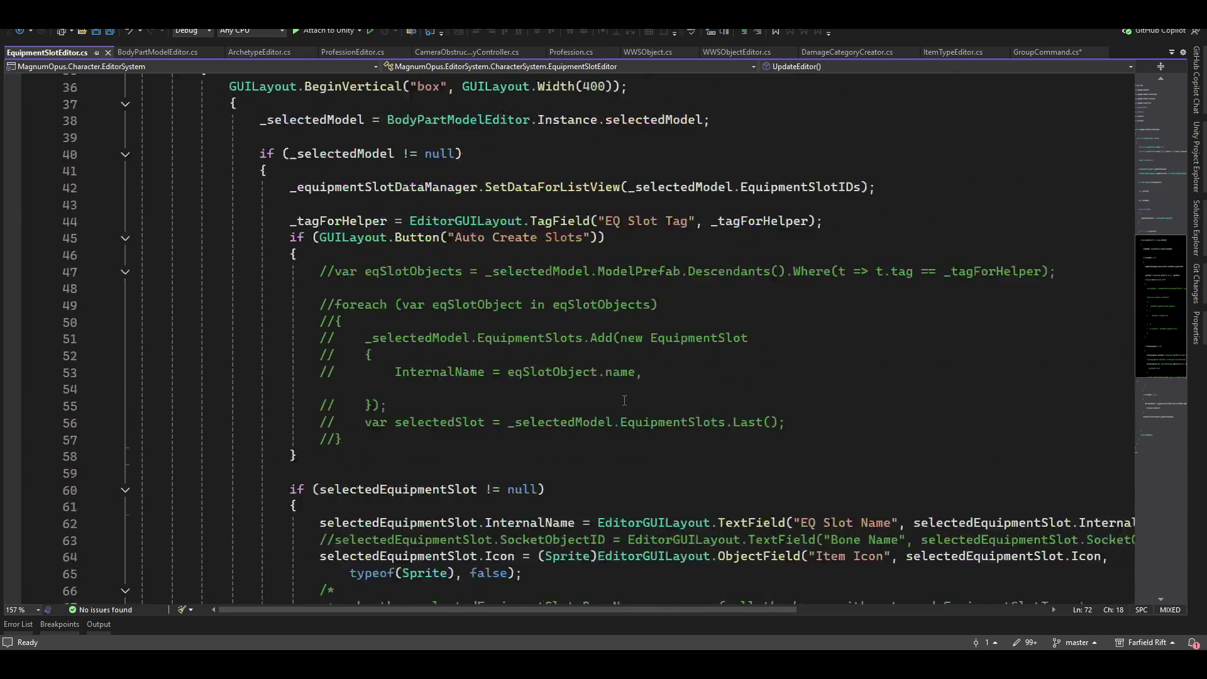
scroll(623, 400, "up", 13)
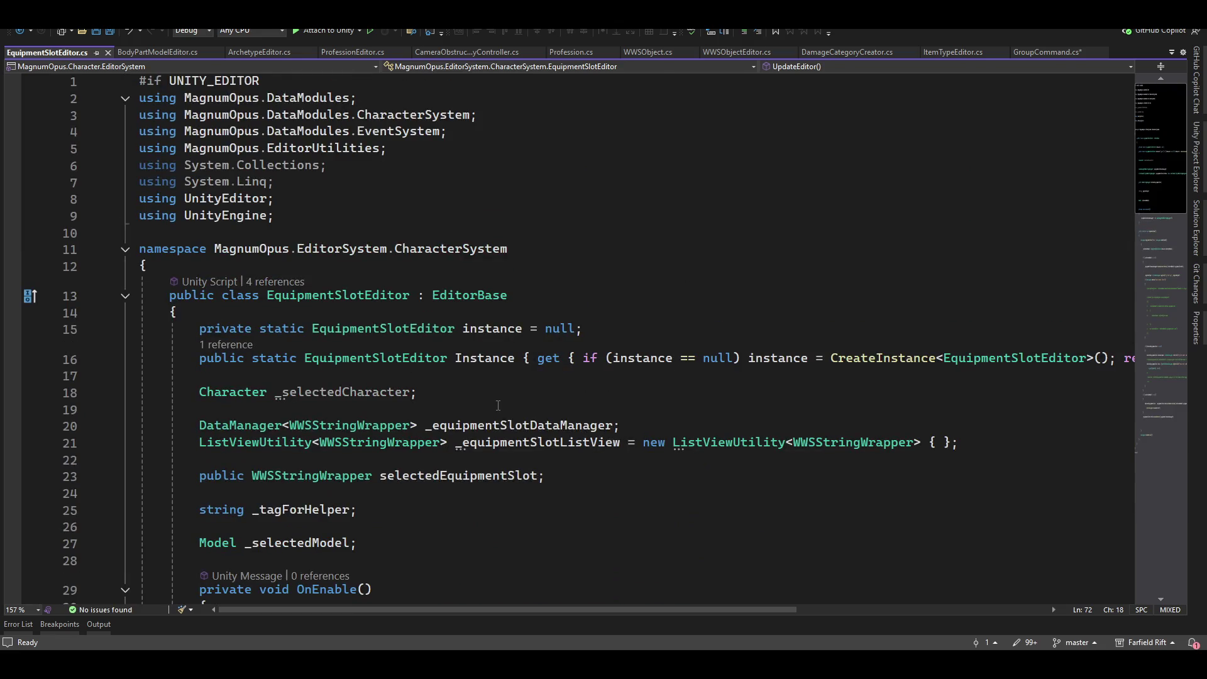
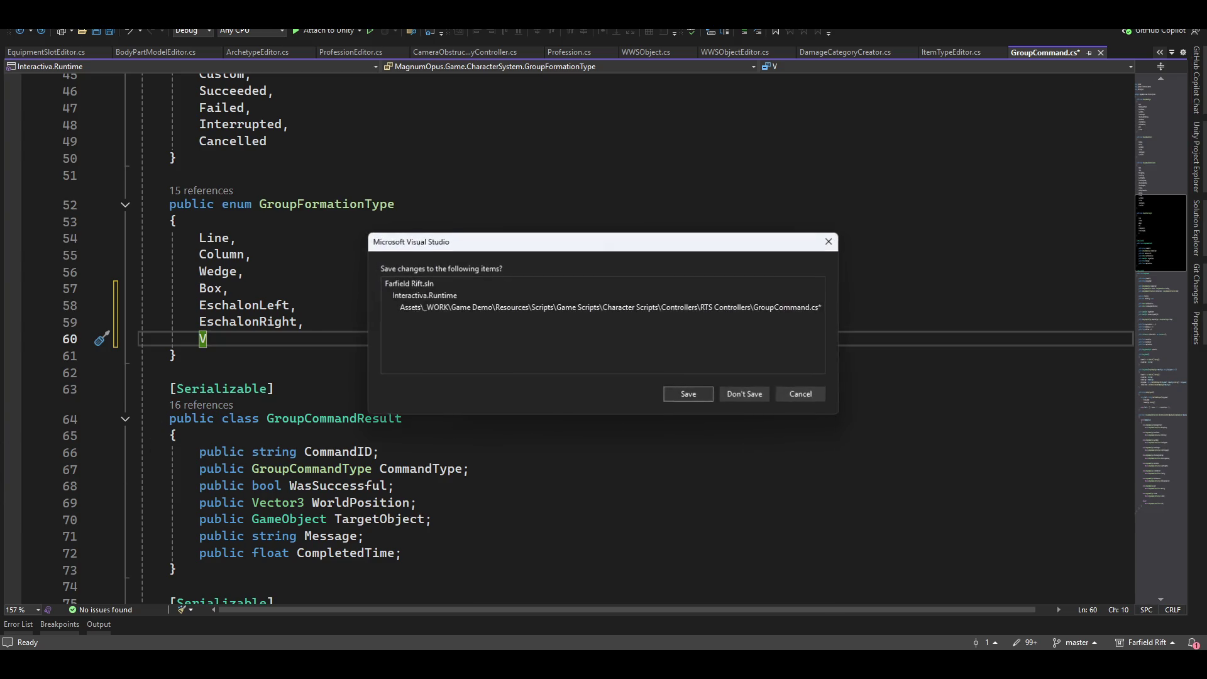
Confirm saving the pending changes to GroupCommand.cs in Visual Studio
left_click(689, 394)
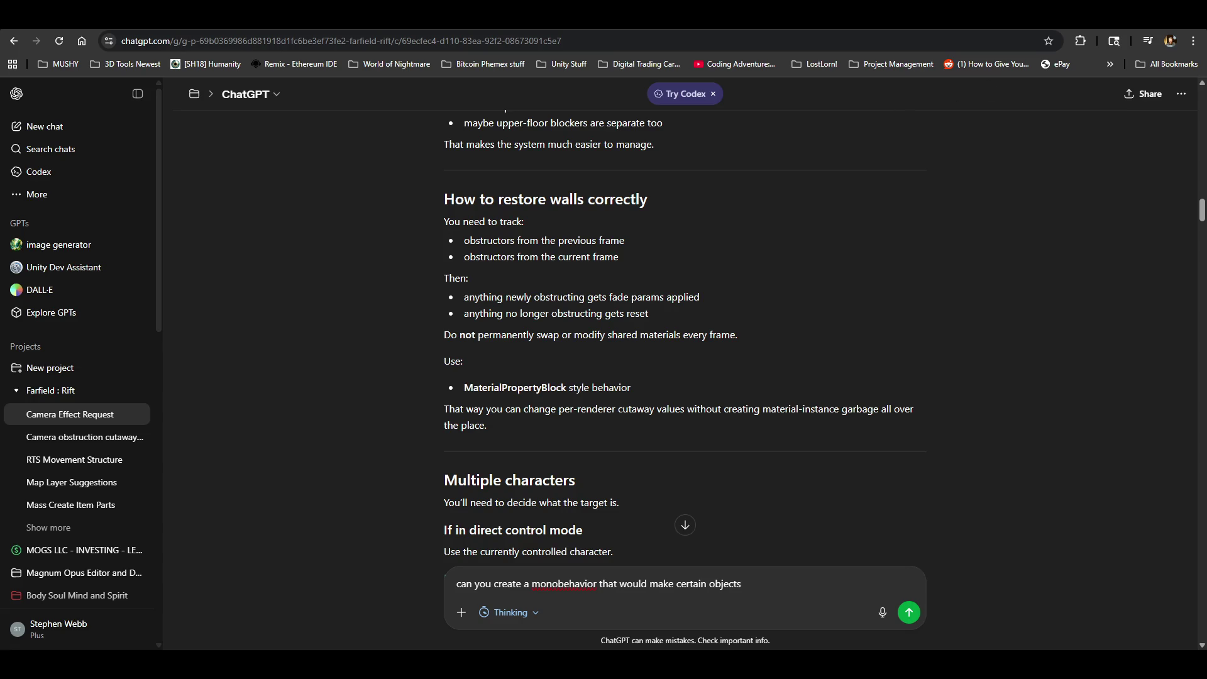
Glance at Unity, return to the ChatGPT conversation, and open a new Chrome tab
key("alt+Tab")
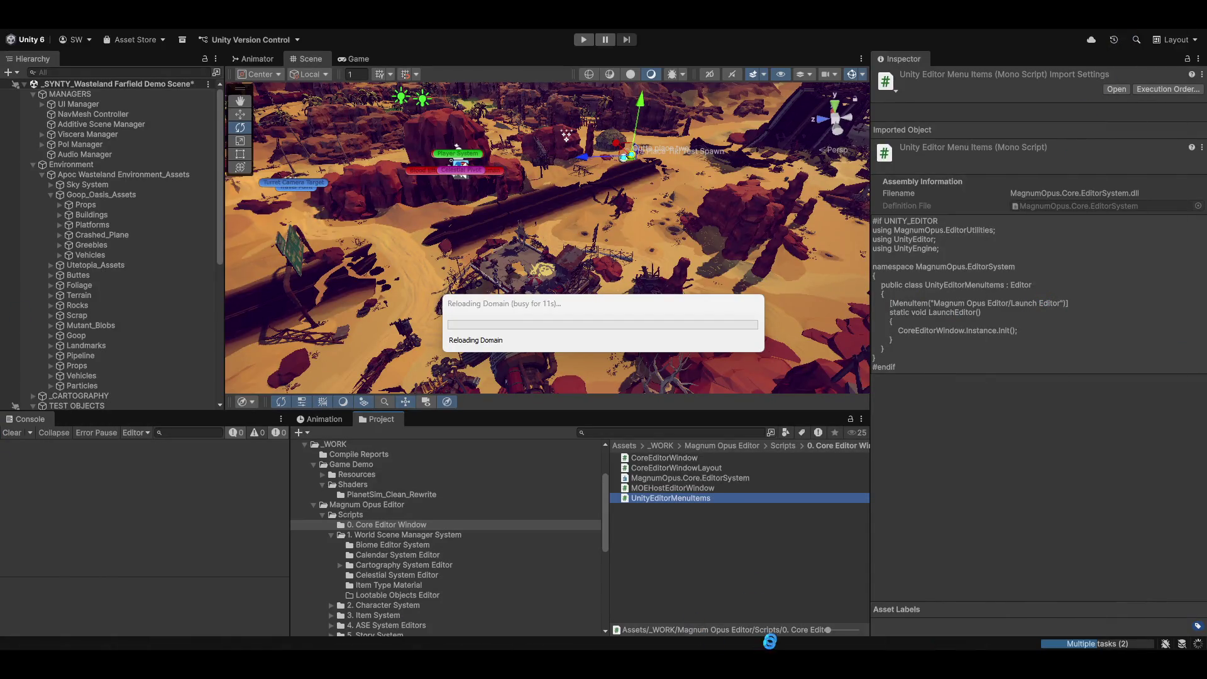
key("alt+Tab")
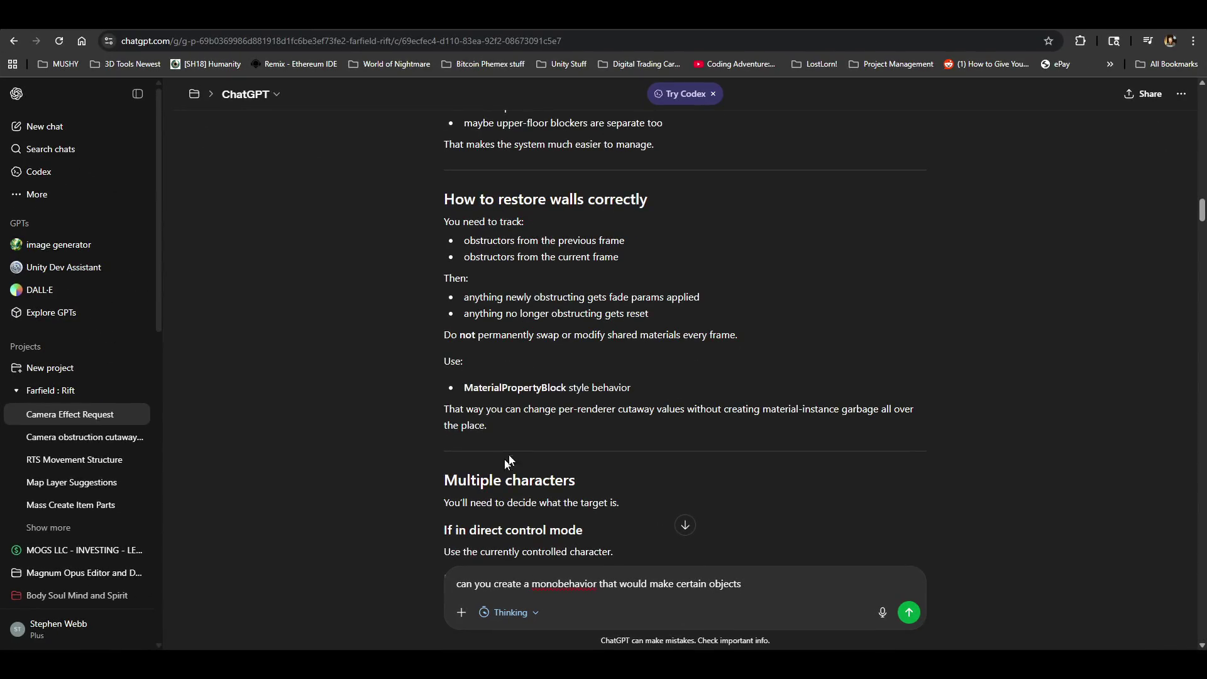
scroll(310, 91, "up", 1)
key("ctrl+t")
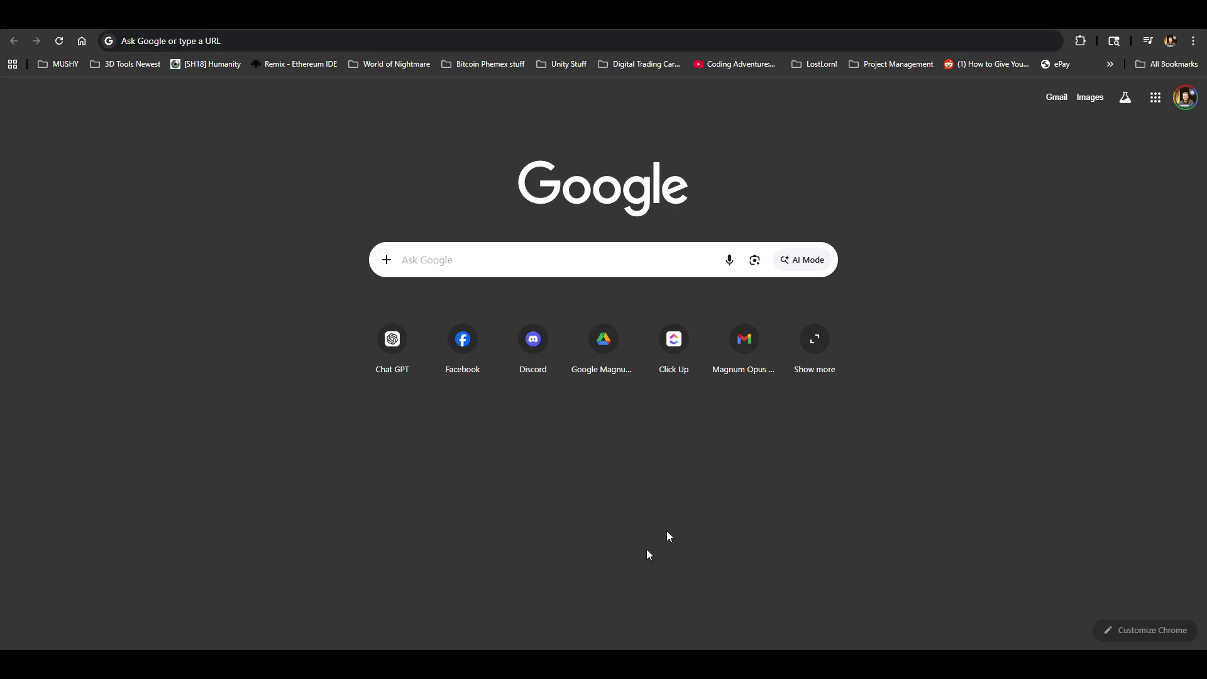
Open Gmail, then open Google Drive from a fresh new-tab page
left_click(733, 345)
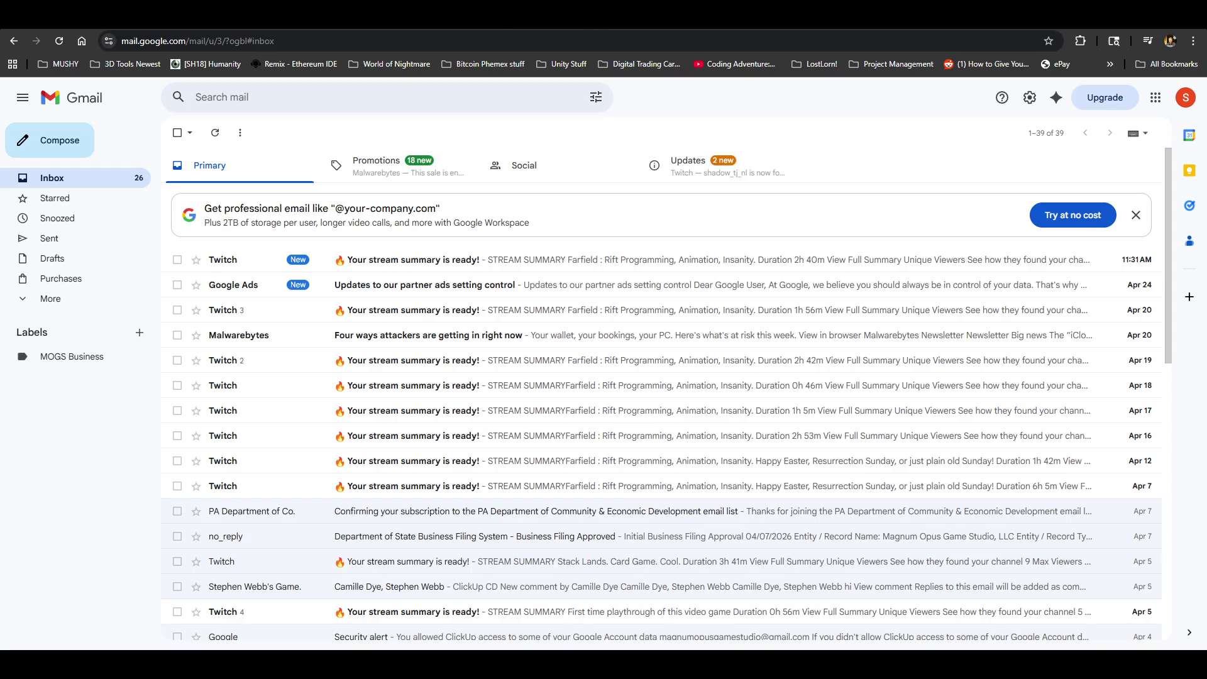
key("ctrl+t")
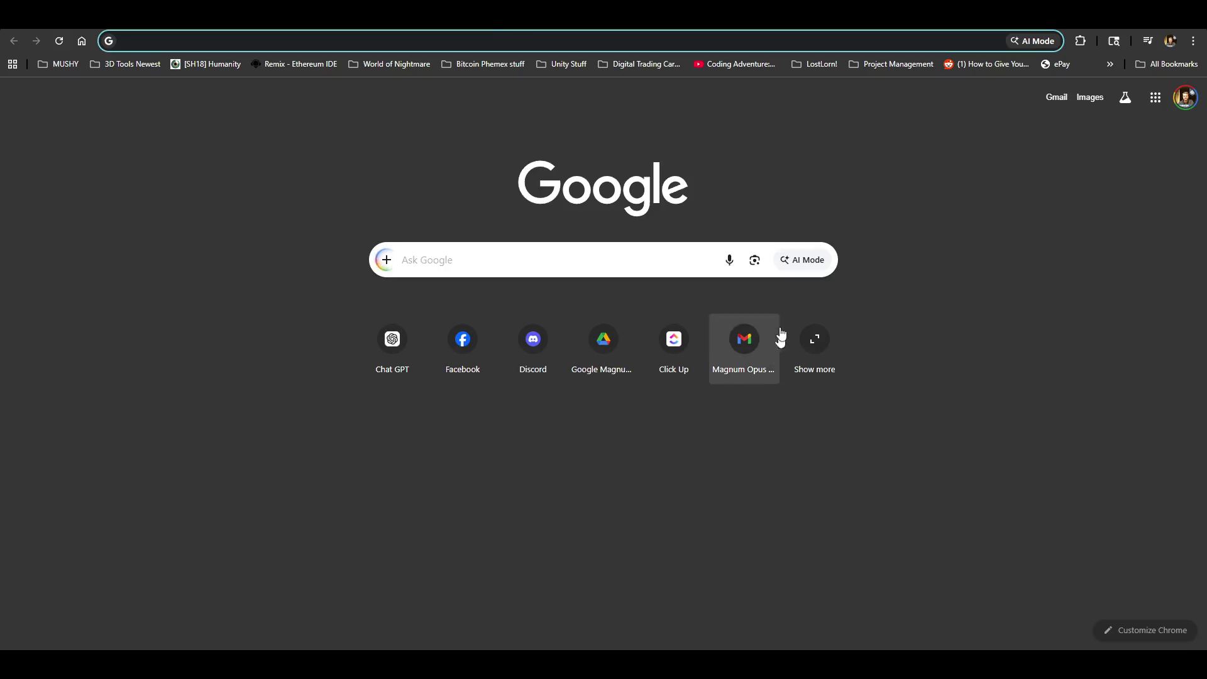
left_click(608, 337)
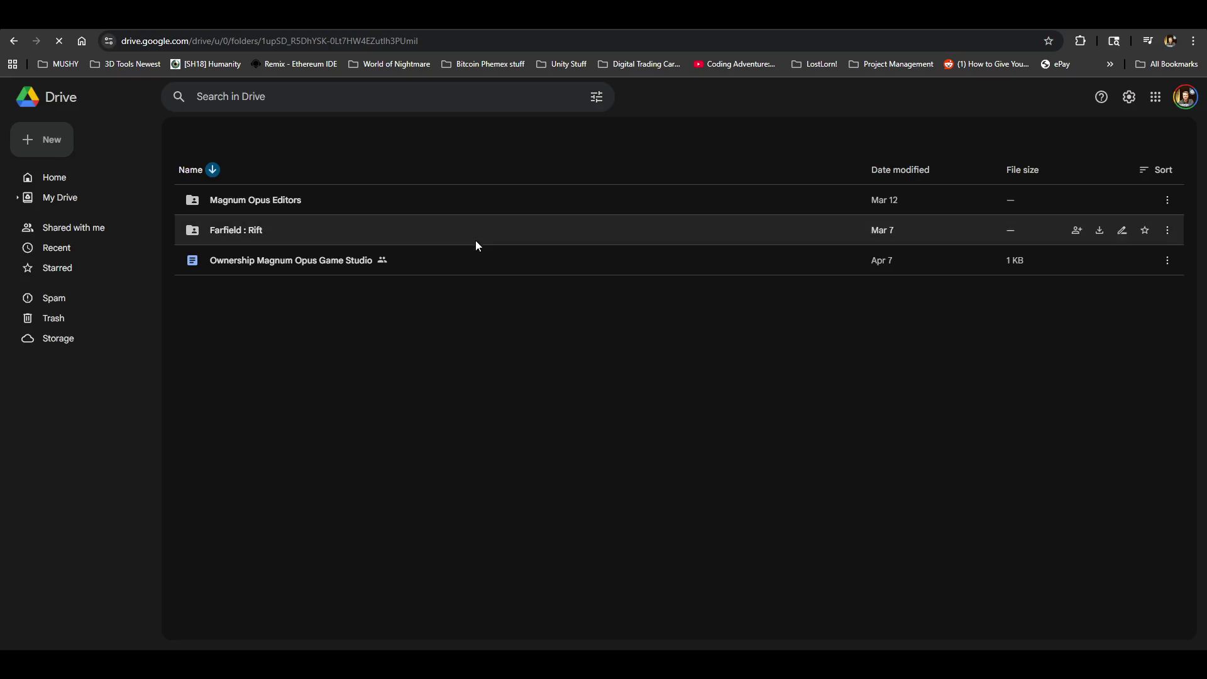
Open the Magnum Opus Editors Drive folder, then return to the ChatGPT tab
double_click(232, 229)
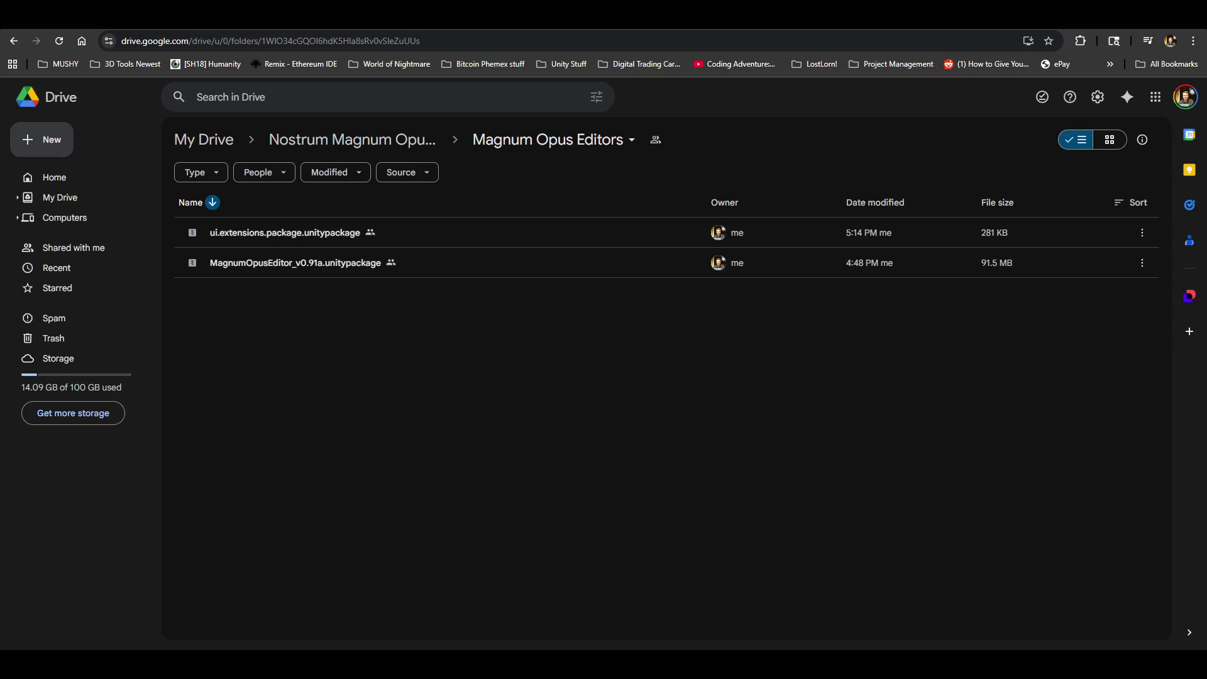
key("ctrl+Tab")
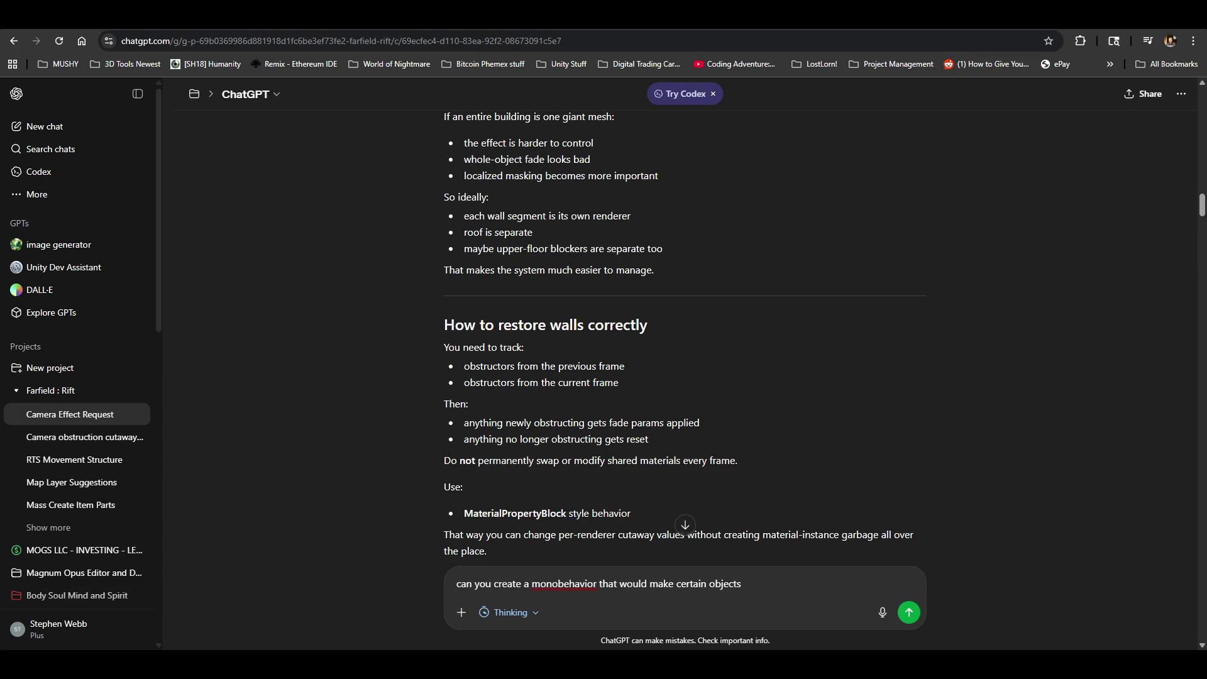
Bring the Magnum Opus Editors Drive folder back to the front
key("alt+Tab")
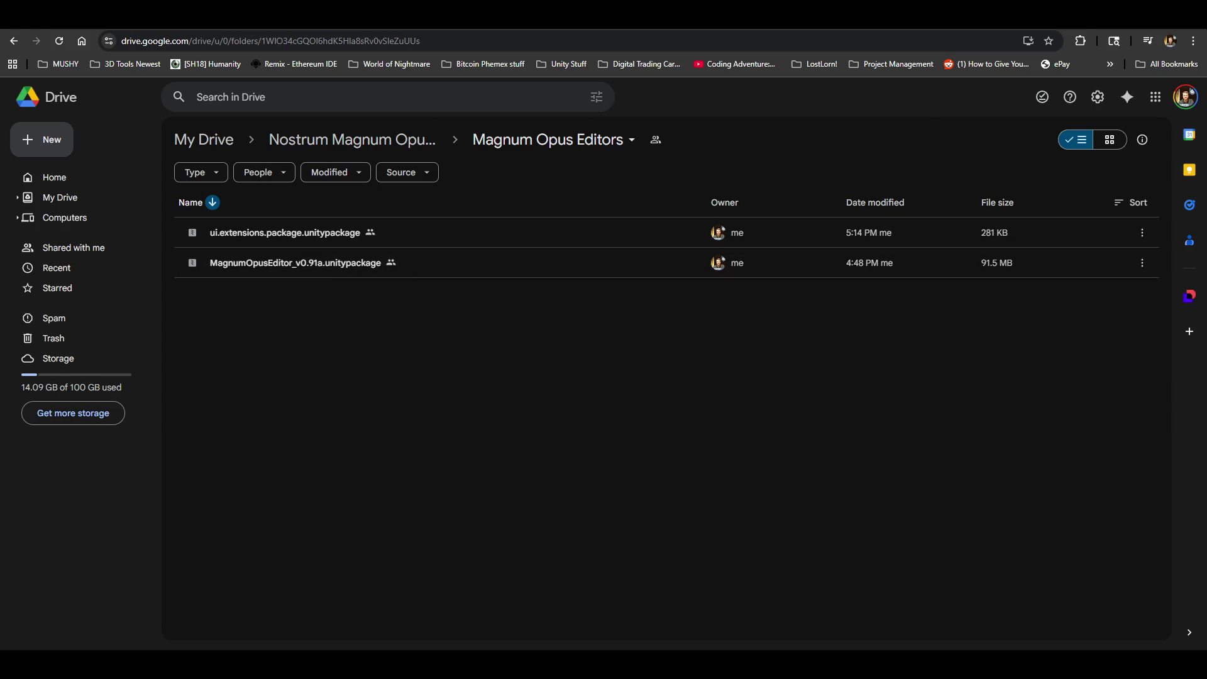
Switch back to the ChatGPT tab, then over to the Unity editor
key("ctrl+Tab")
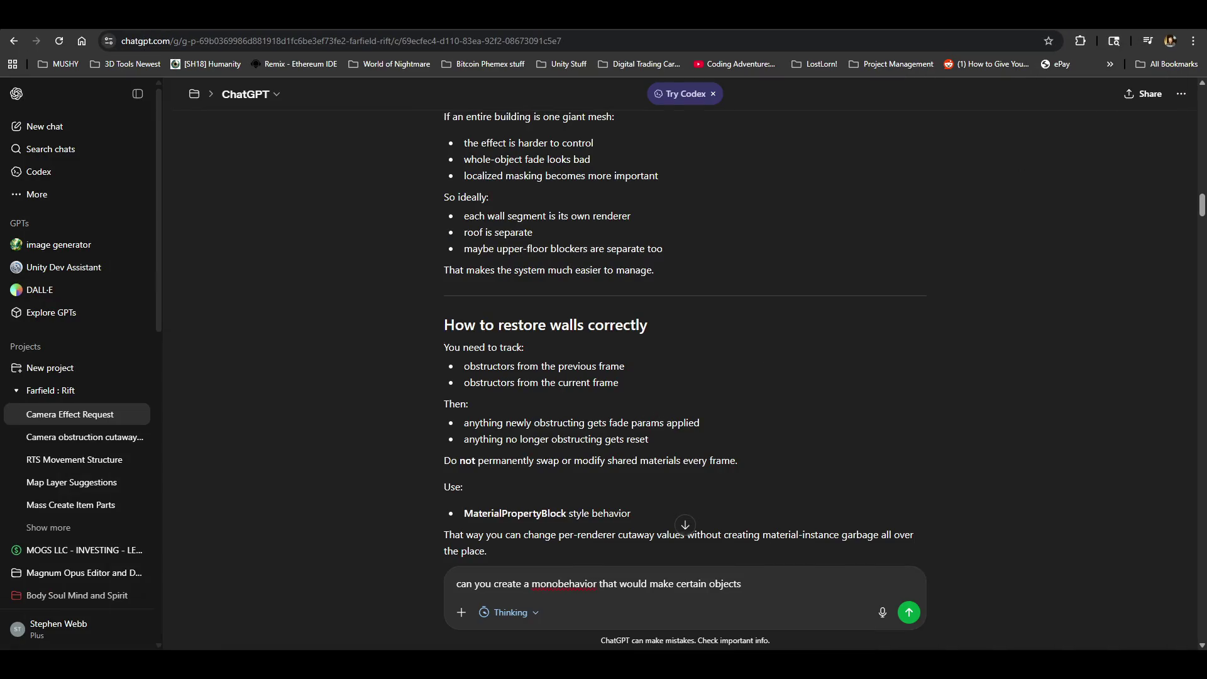
key("alt+Tab")
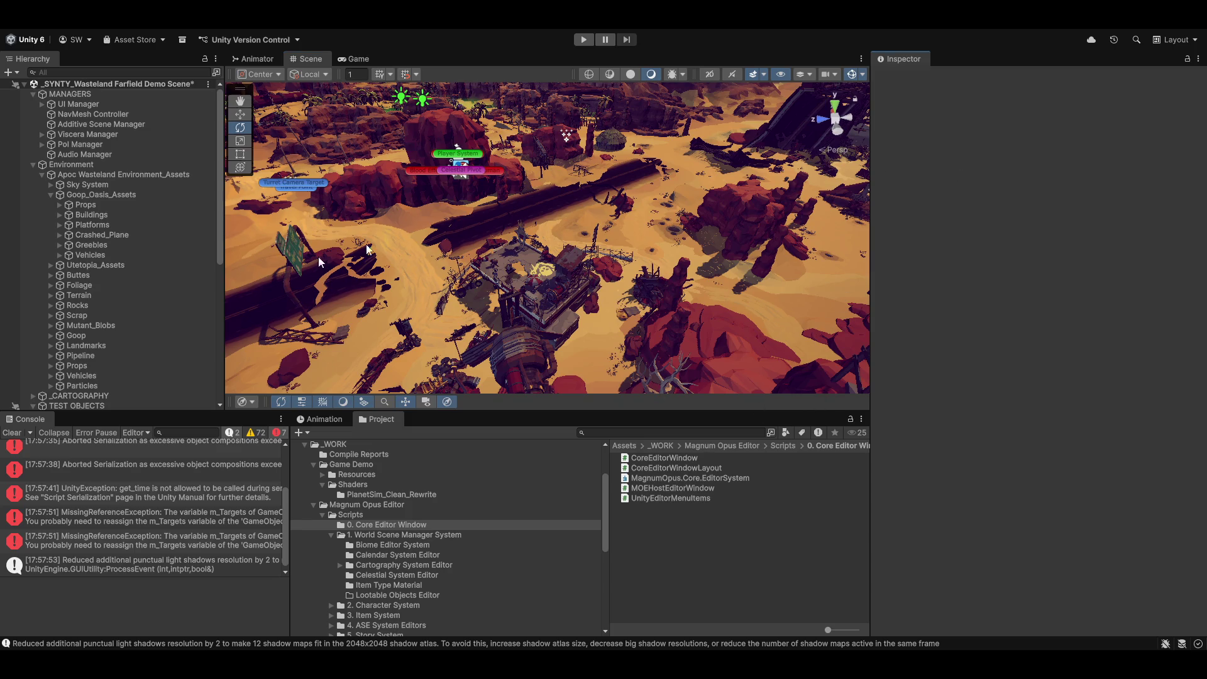
Clear all Console messages so the error and warning counts read zero
left_click(14, 433)
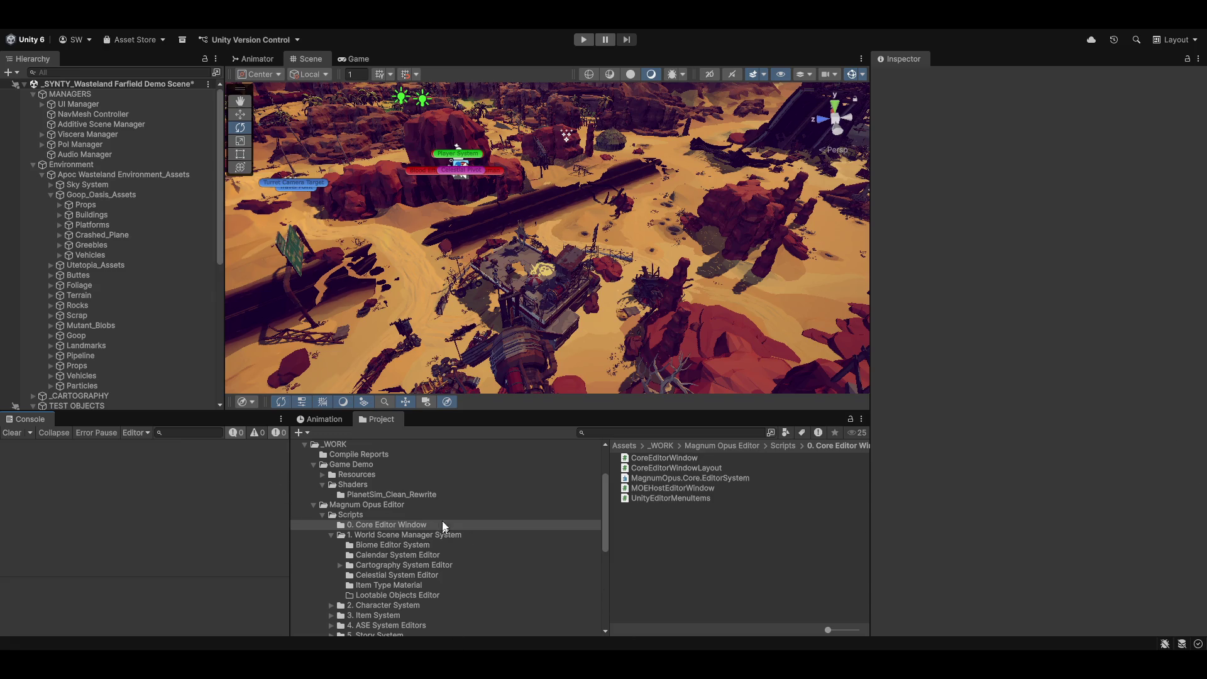
scroll(424, 512, "down", 10)
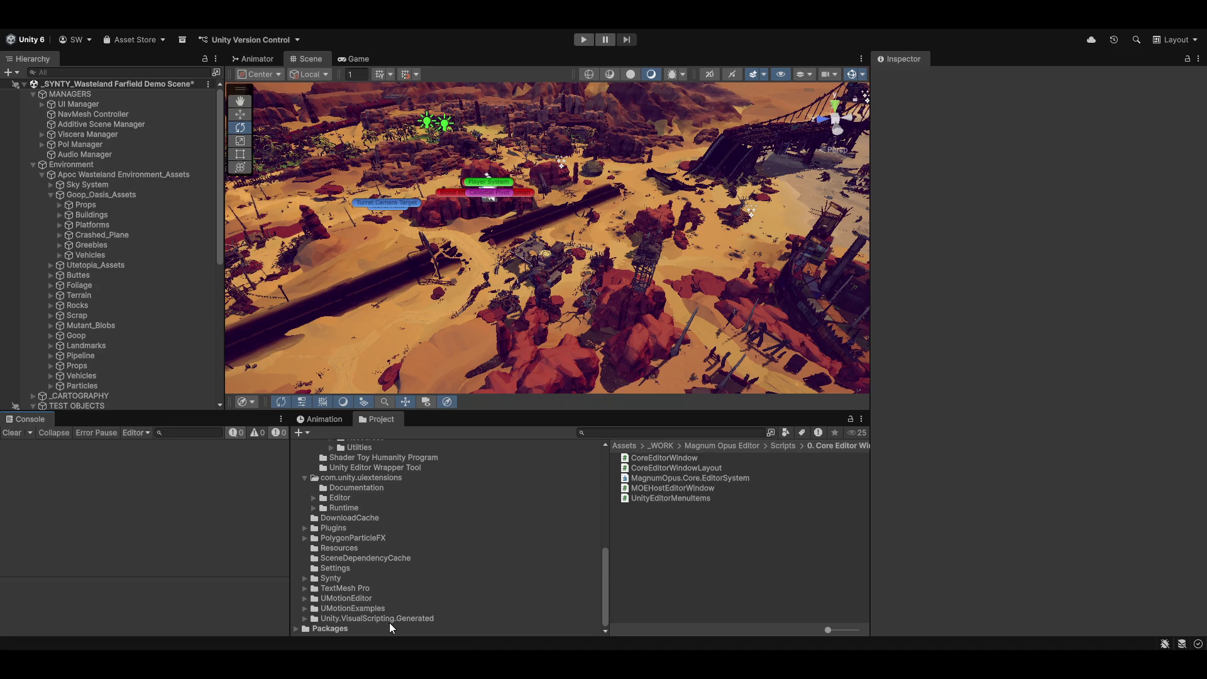
Browse the Project tree from _WORK through 3RD Party to the LINQtoGameObject folder
scroll(396, 565, "up", 10)
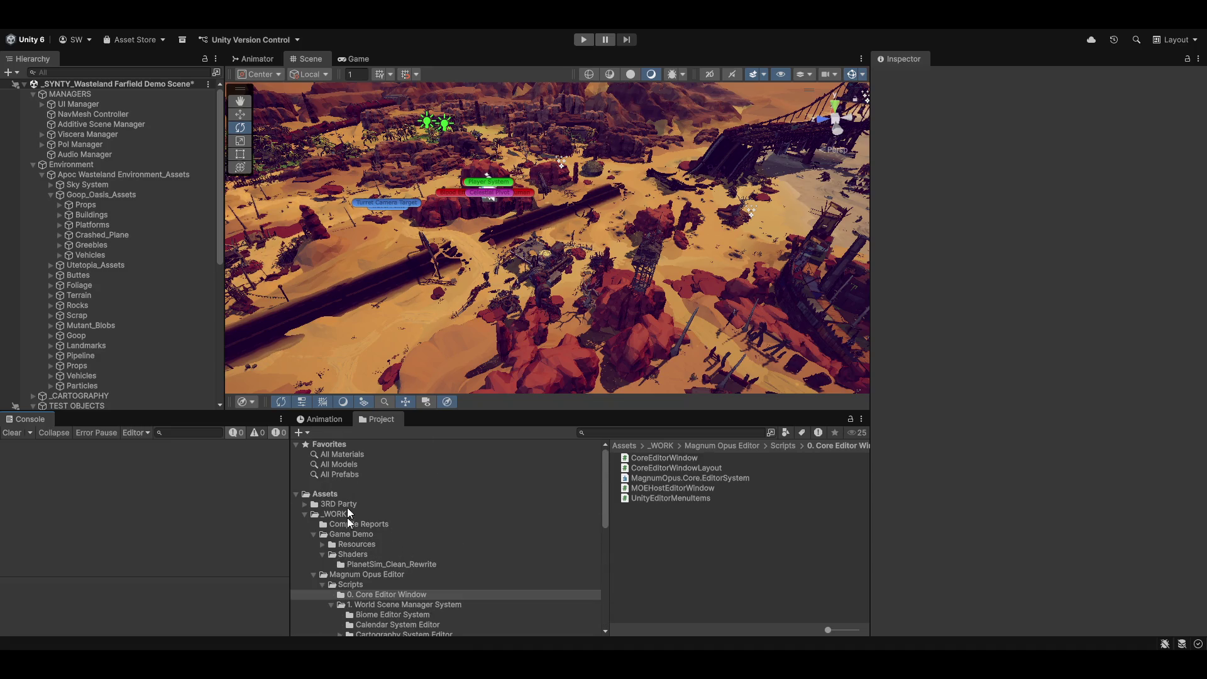
left_click(310, 515)
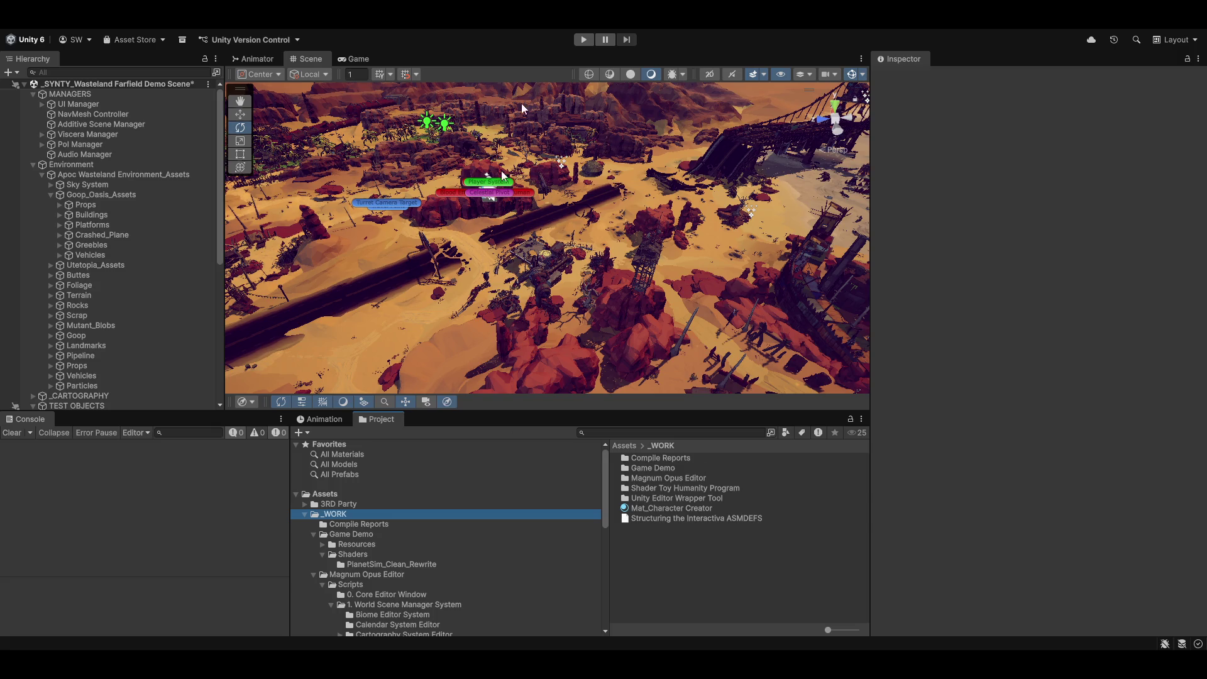
left_click(128, 498)
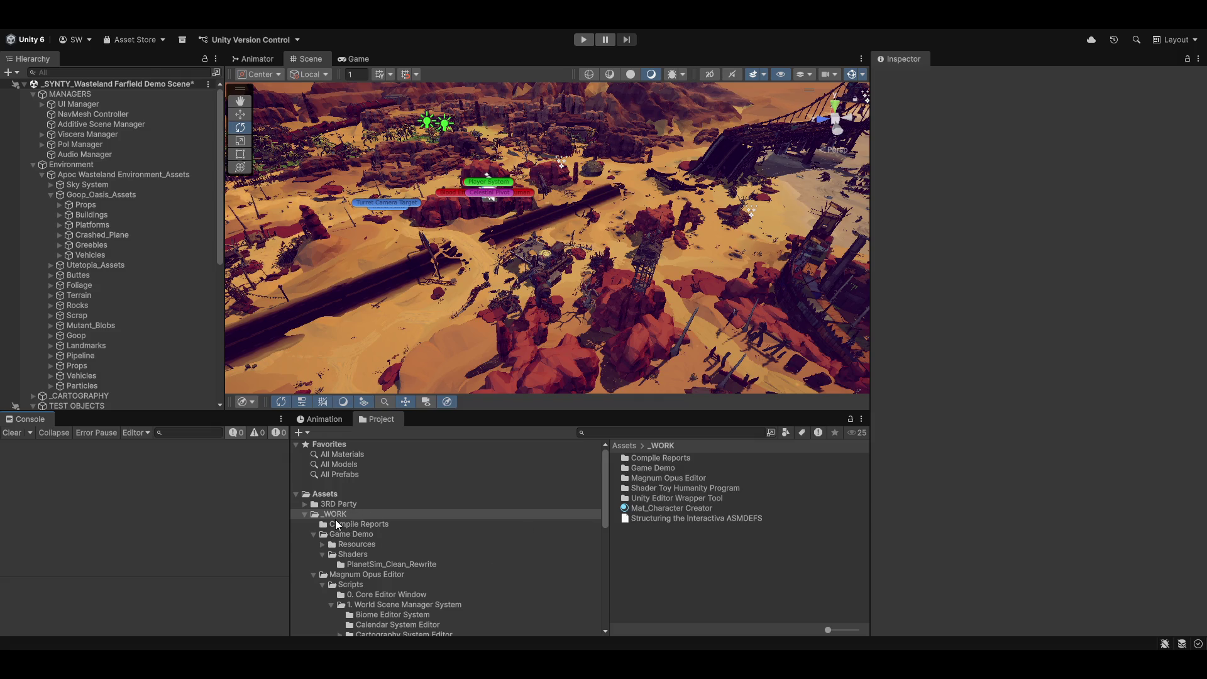
left_click(304, 504)
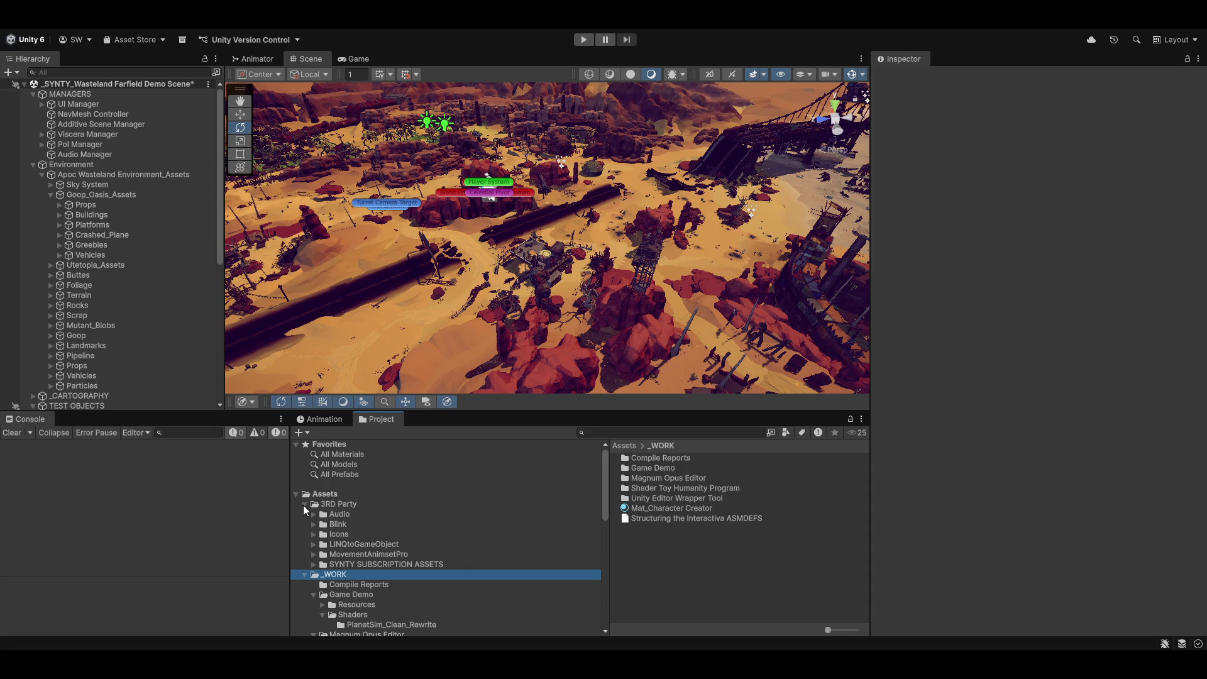
left_click(360, 545)
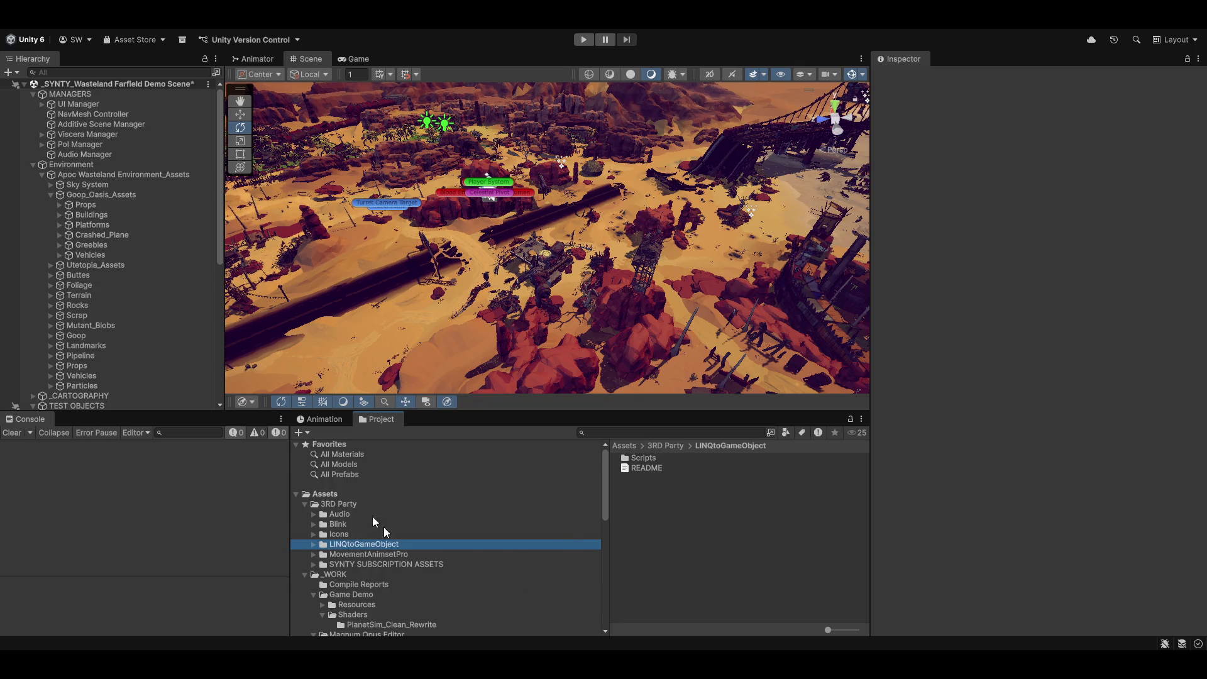
Open the Scripts folder, inspect the Unity.Linq assembly definition, then deselect it
double_click(632, 456)
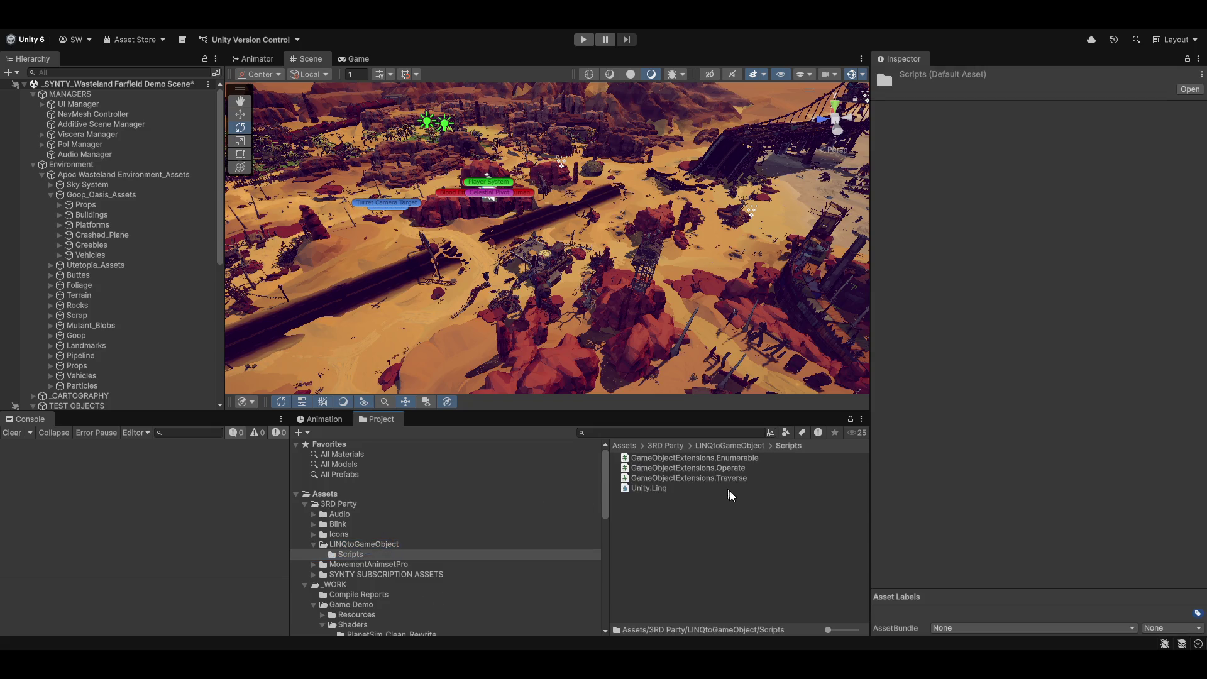
left_click(645, 489)
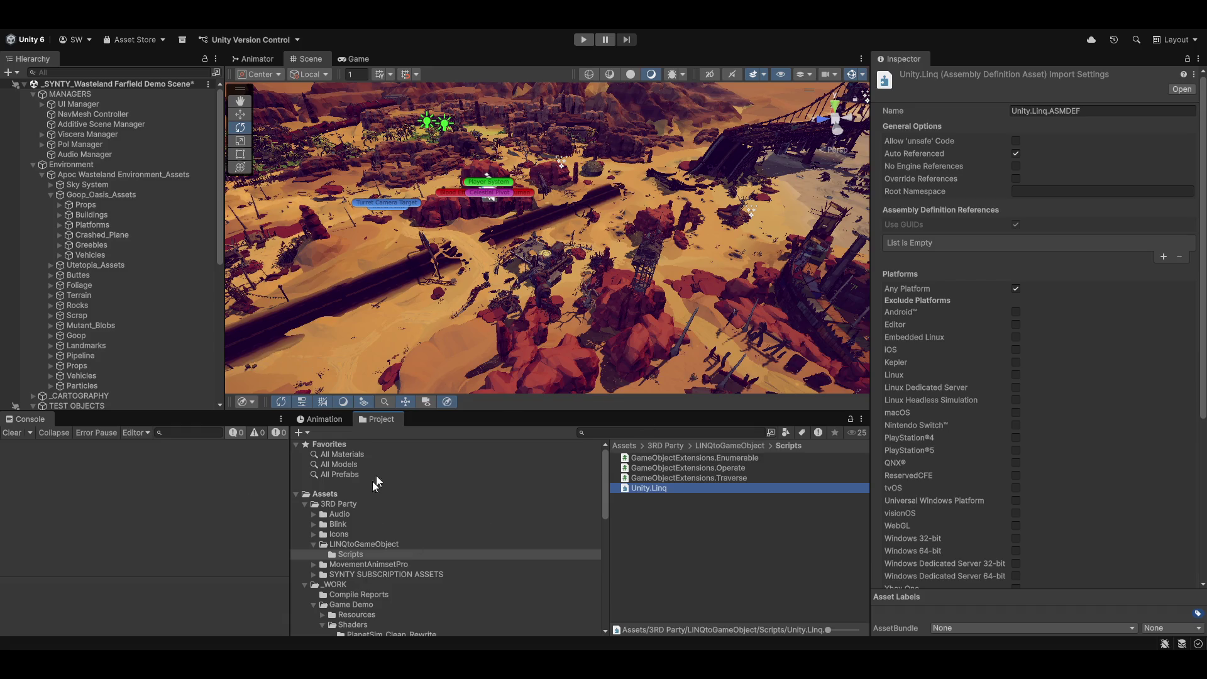
scroll(471, 575, "down", 5)
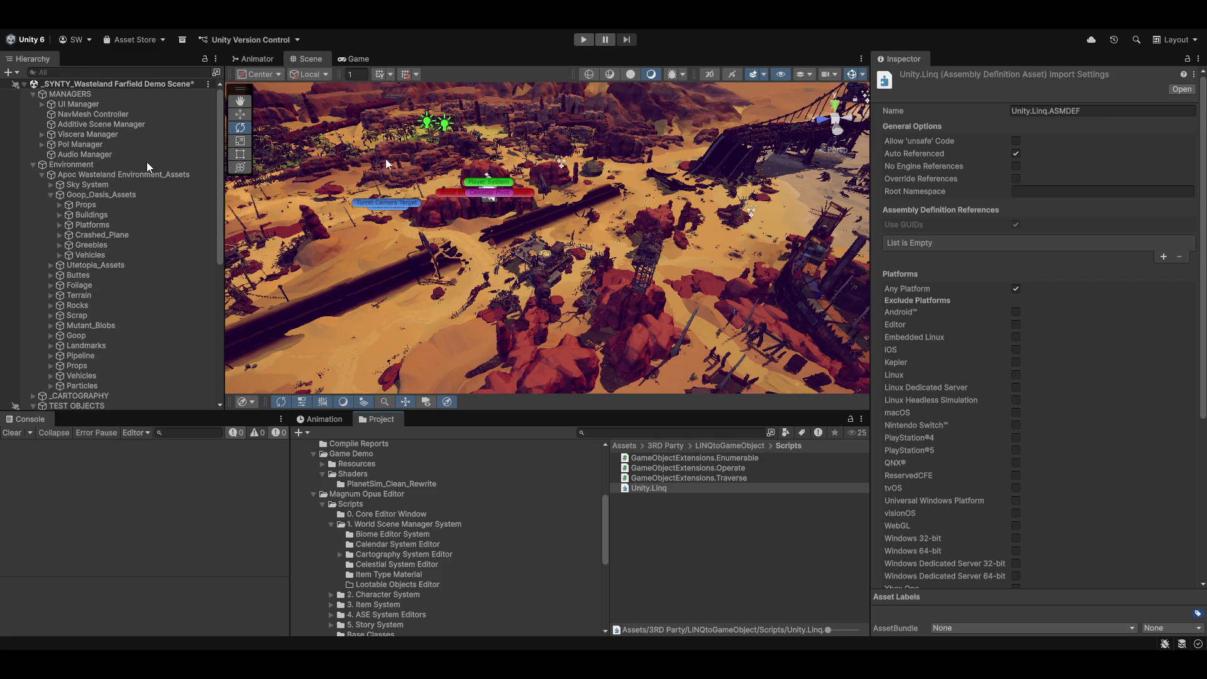
left_click(160, 513)
left_click(677, 557)
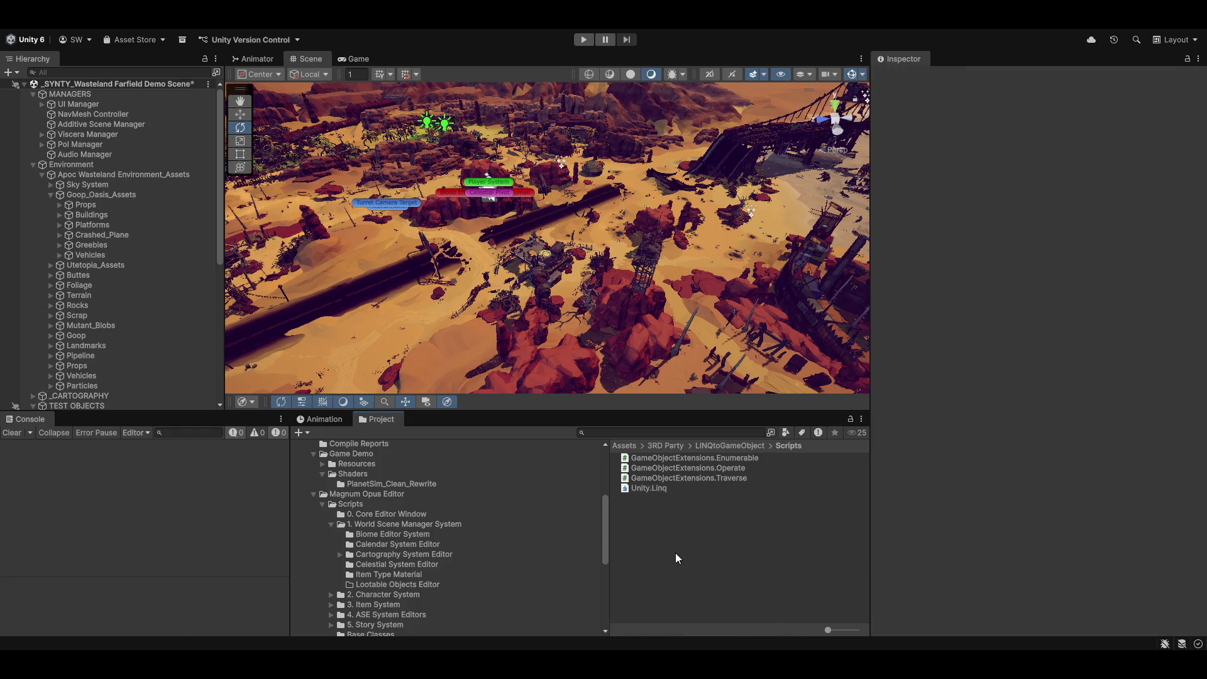